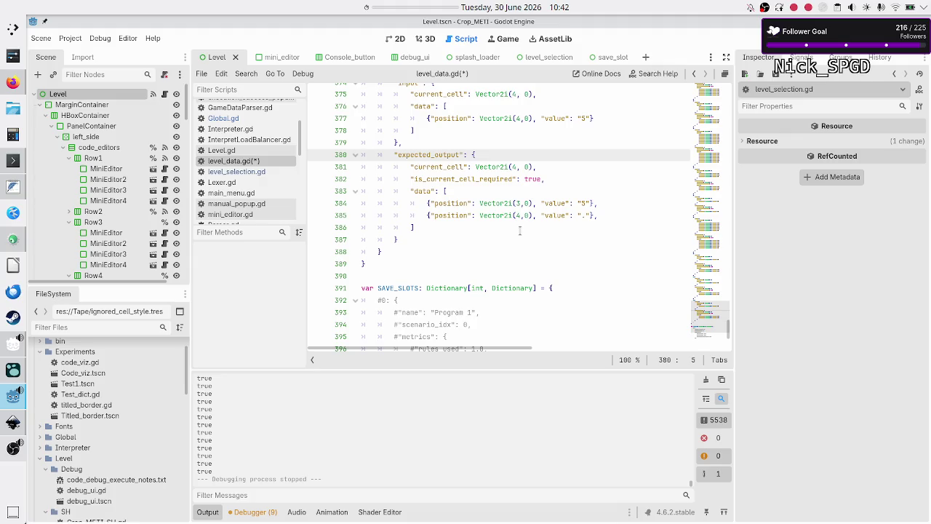
Change level 11's input and expected output from 5 to 1 in level_data.gd, save, and run with F5
scroll(519, 231, down, 1)
scroll(519, 231, up, 3)
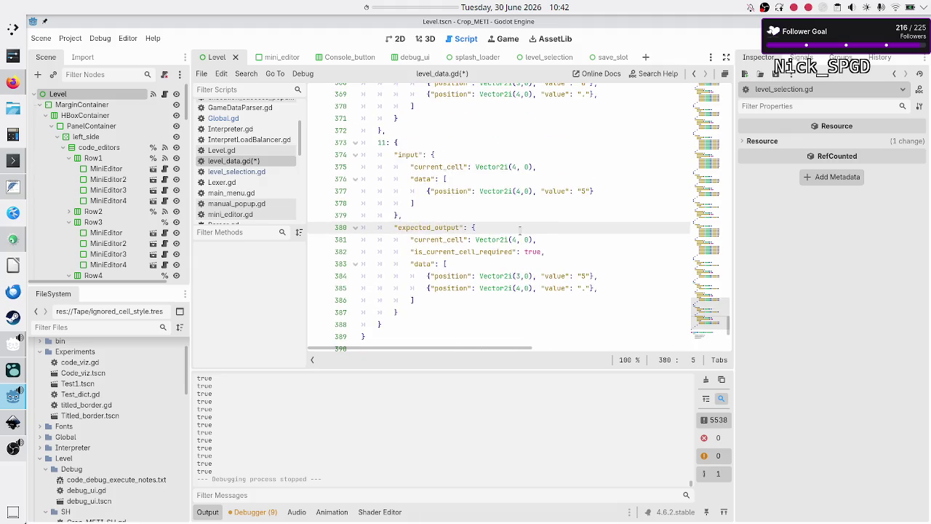
click(557, 240)
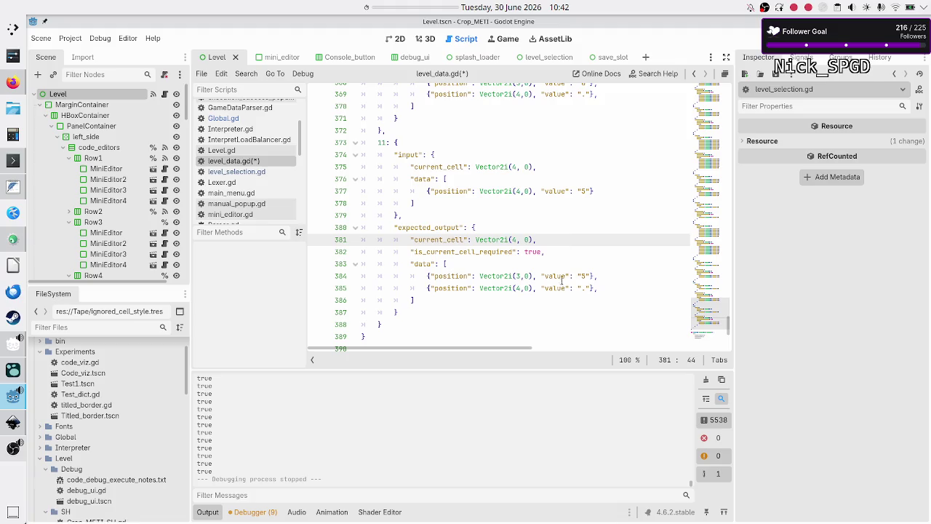
scroll(575, 278, up, 2)
click(584, 264)
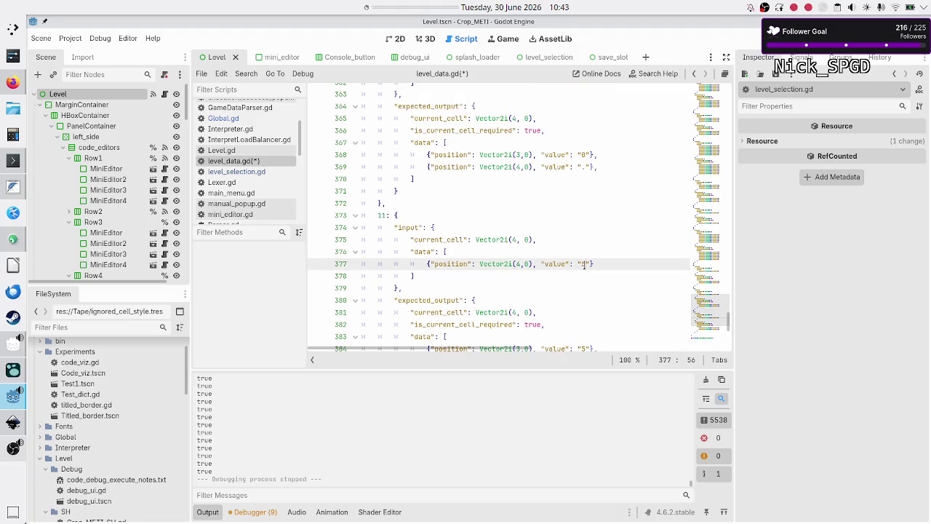
text(1)
key(Down)
key(Down)
key(Down)
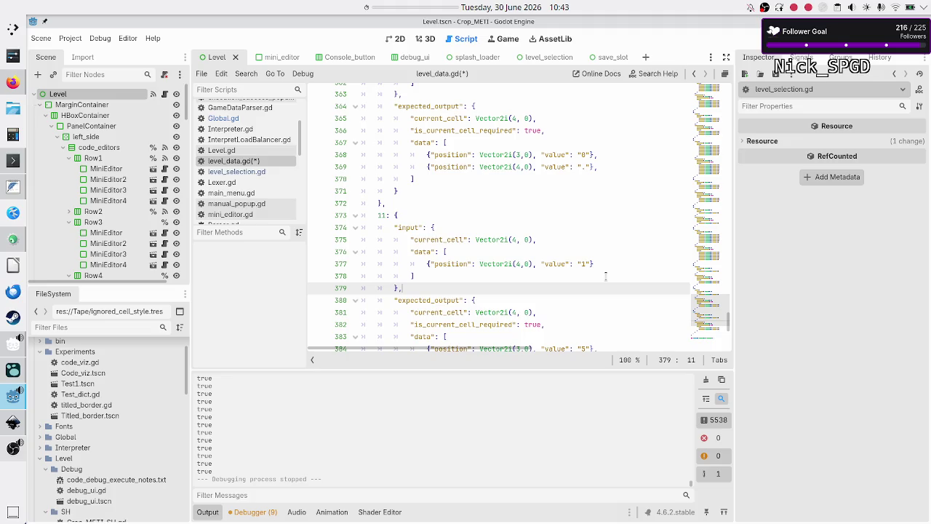
key(Home)
key(Left)
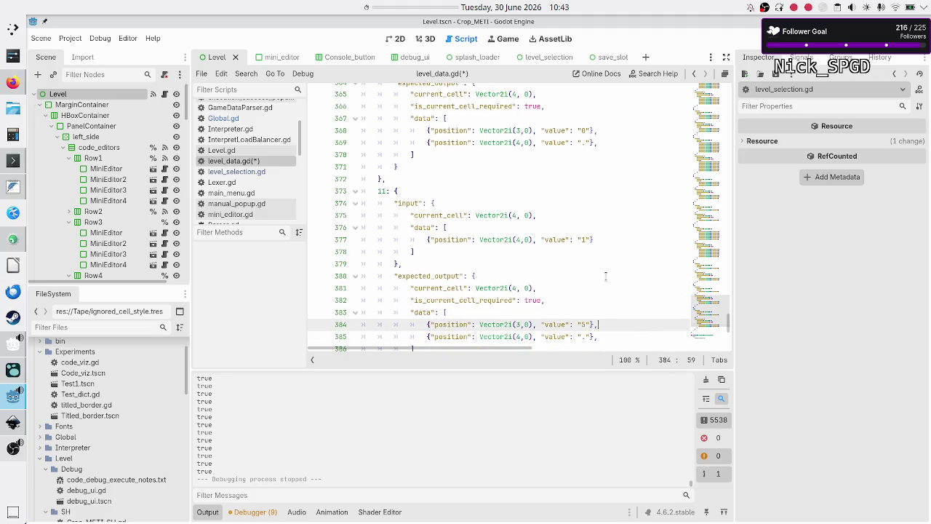
key(ctrl+s)
key(F5)
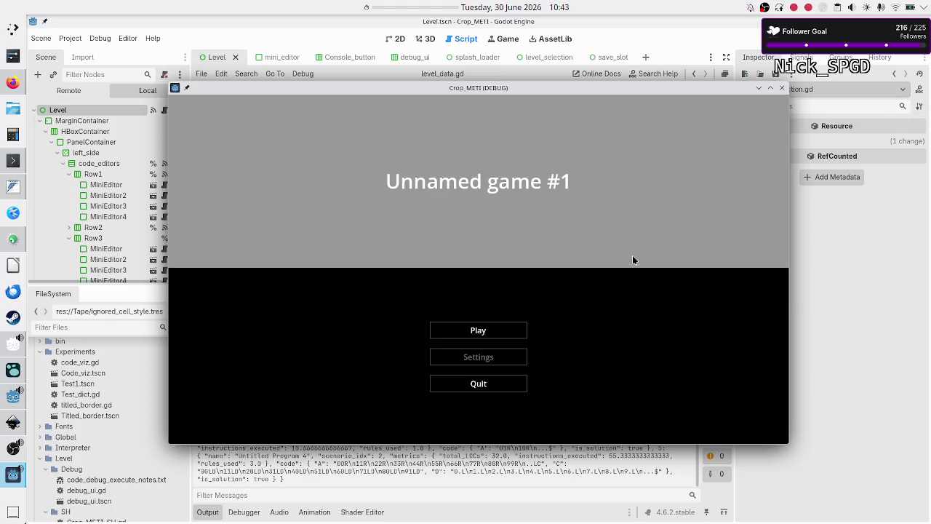
Go to Decimal data > Mover, create a new program, and open Untitled Program 5
click(475, 335)
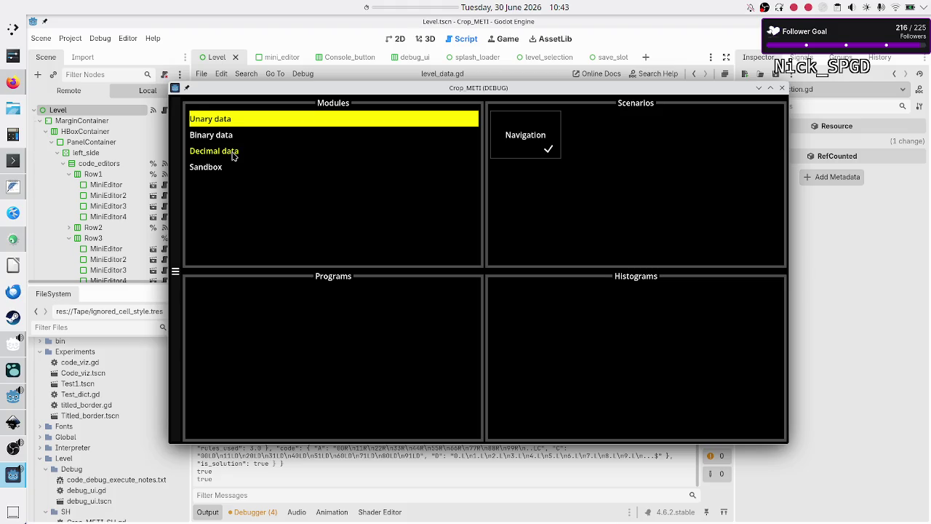
click(232, 156)
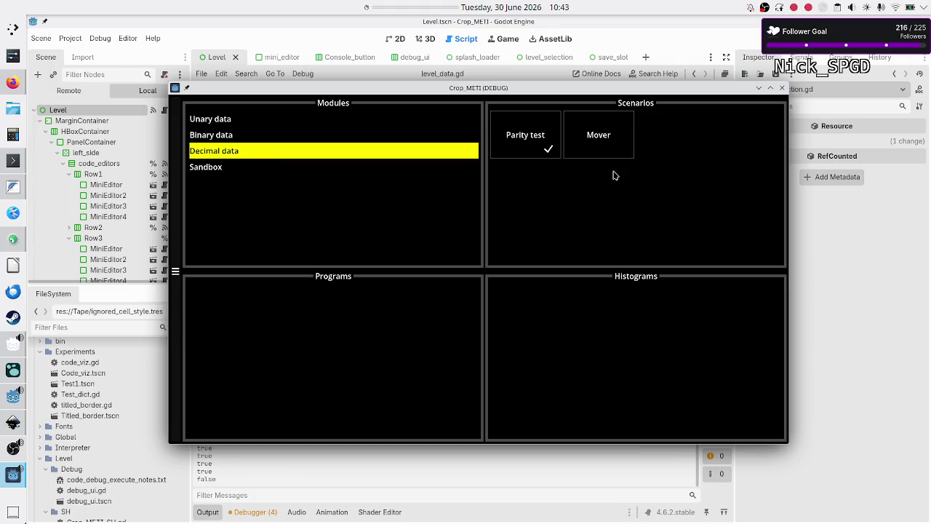
click(598, 143)
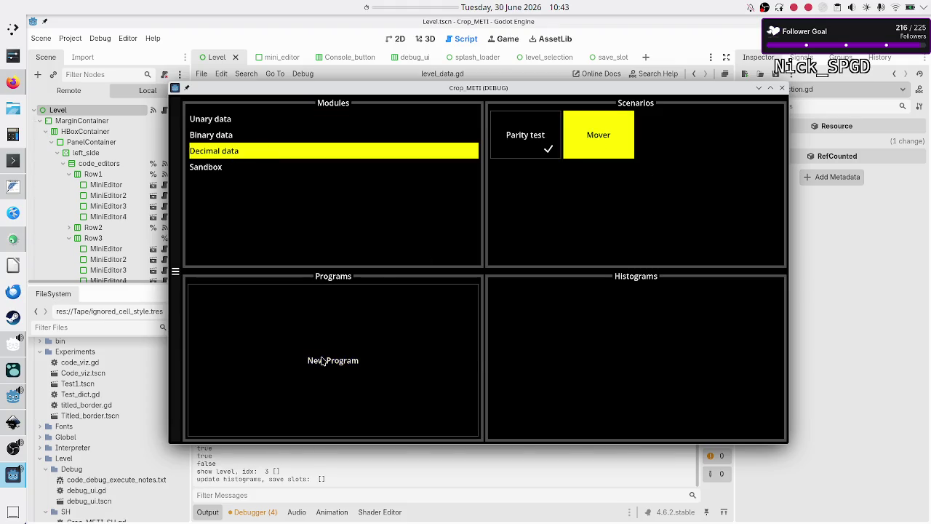
click(323, 362)
click(313, 316)
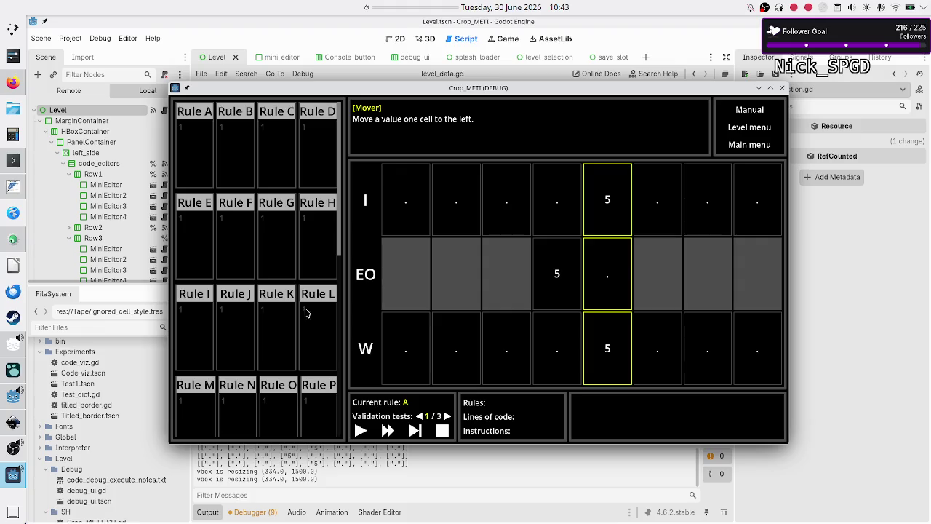
click(9, 367)
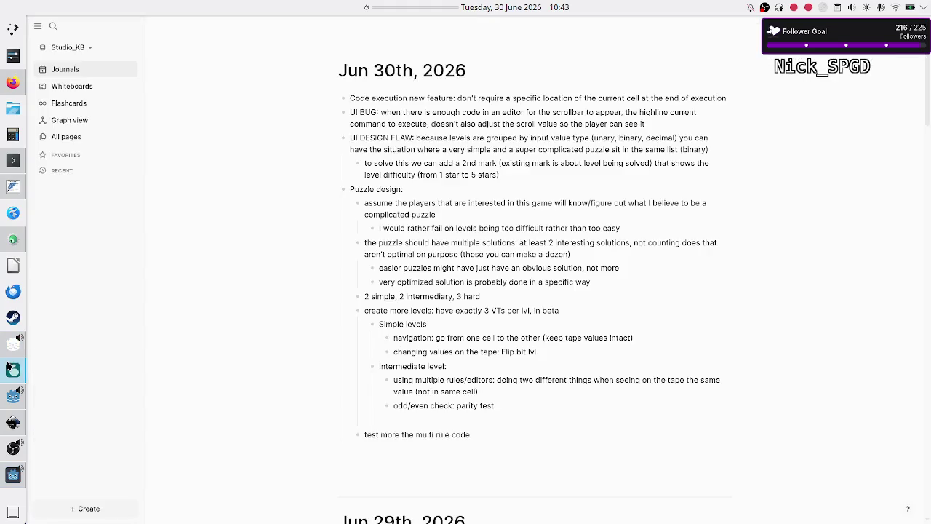
Start a new journal block: 'UI BUG: first new program isn't UP1 but UPx, where x is 1+…'
click(500, 175)
key(Return)
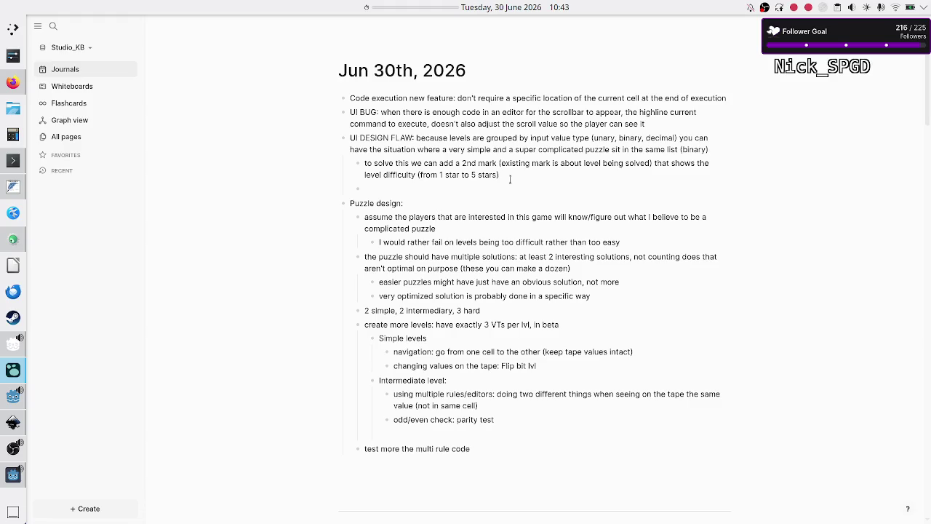
text(UI BUG: )
text(creating a )
text(n)
key(BackSpace)
text(first new progr)
text(am o)
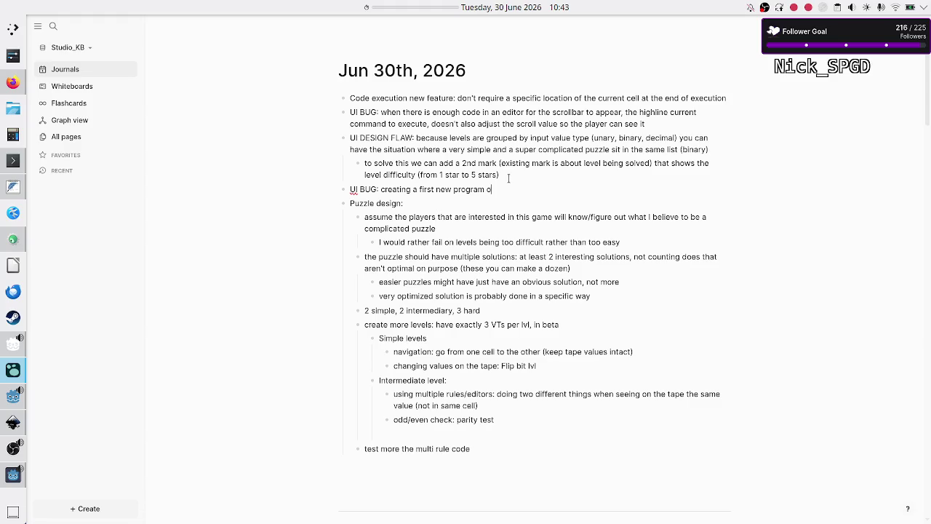
key(BackSpace)
text(sn't UP)
text(1 but UP)
text(x, where x )
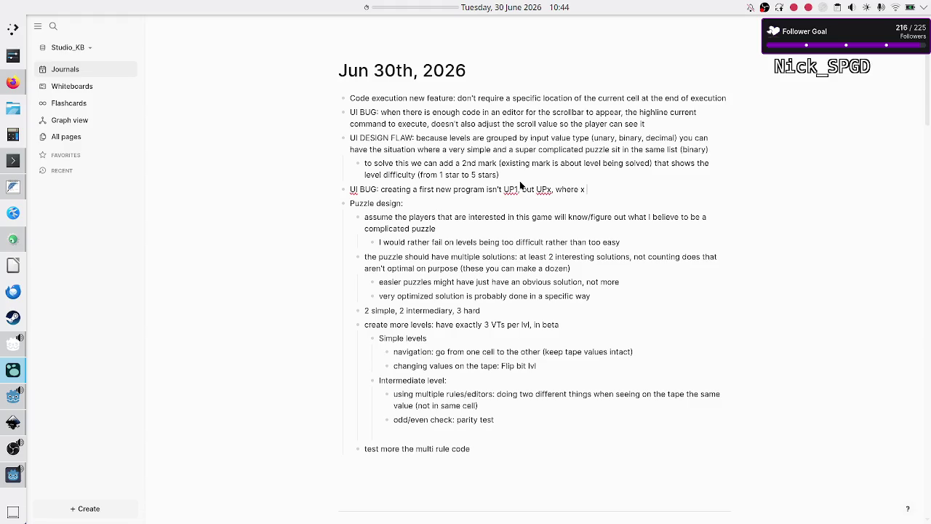
text(is )
text(1+)
text( fro)
Finish the note: x uses the greatest index across saves from all levels, not the same level
key(BackSpace)
key(BackSpace)
key(BackSpace)
text(the greatest index acroll)
key(BackSpace)
key(BackSpace)
key(BackSpace)
text(ss all previc)
key(BackSpace)
key(BackSpace)
key(BackSpace)
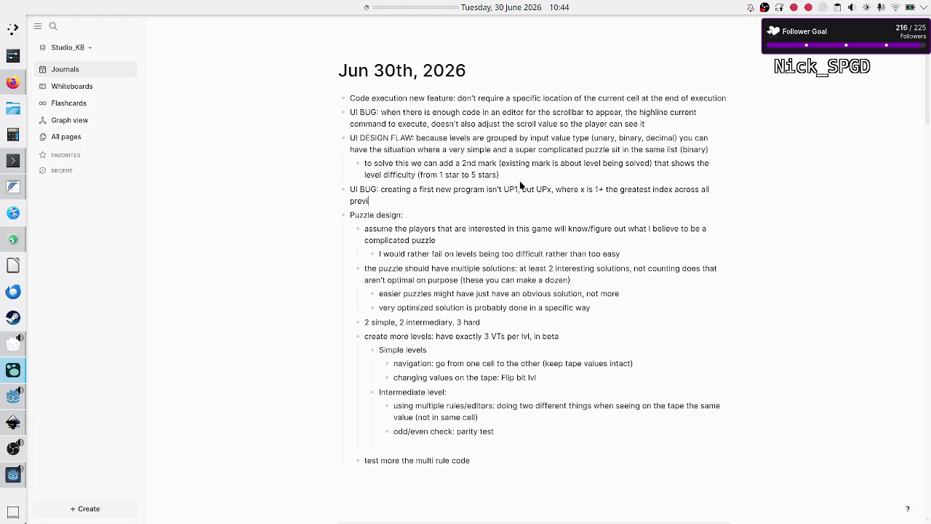
key(BackSpace)
key(BackSpace)
text(saves from all levels, )
text(but it shou)
text(ld be across )
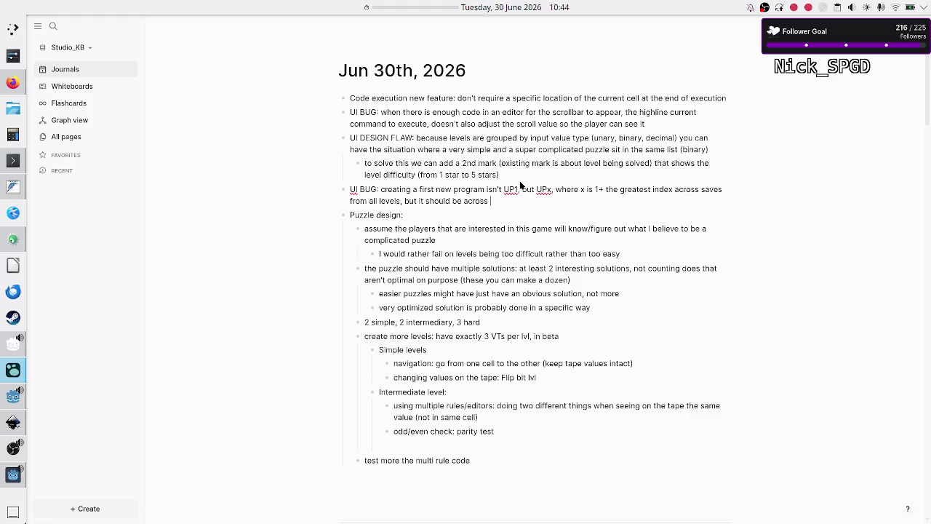
text(saved)
key(BackSpace)
text(s from the)
text( same level)
key(alt+Tab)
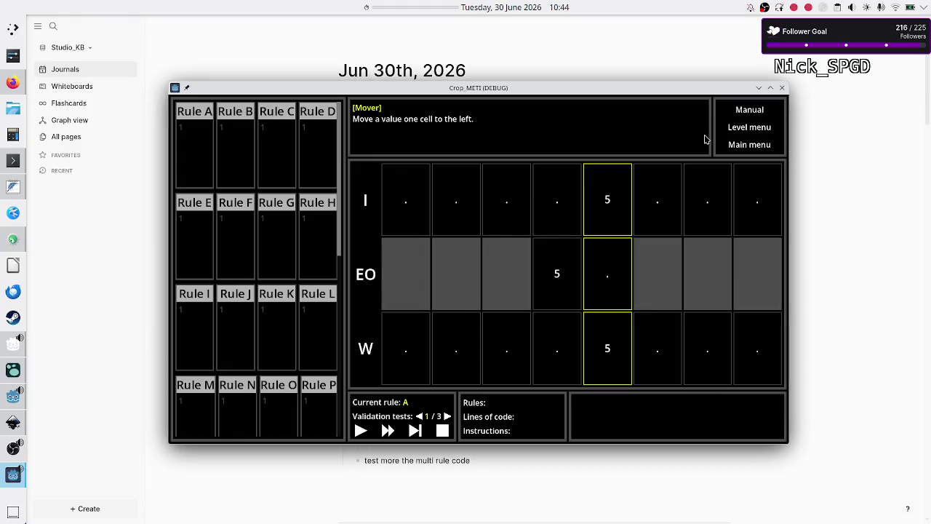
Compare the saved program names under Mover, Bit flipper, Navigation, and Mover again
click(747, 128)
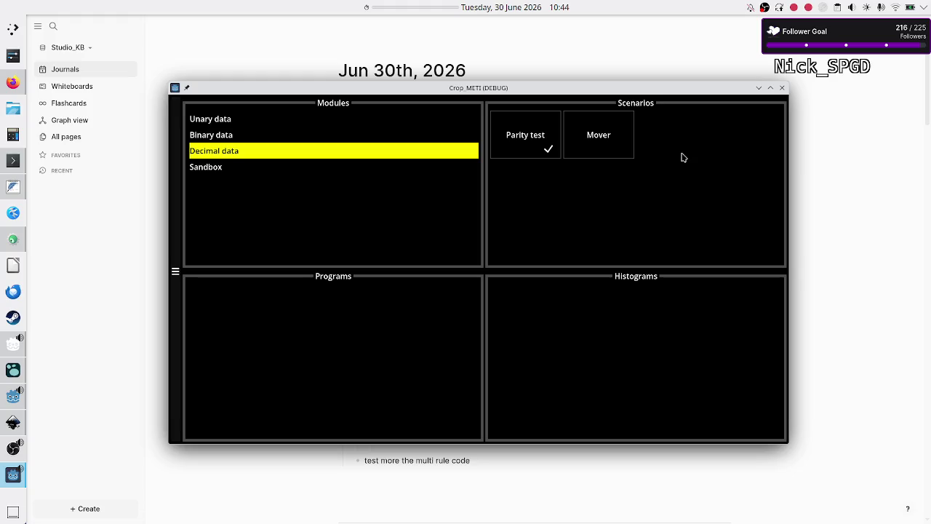
click(611, 145)
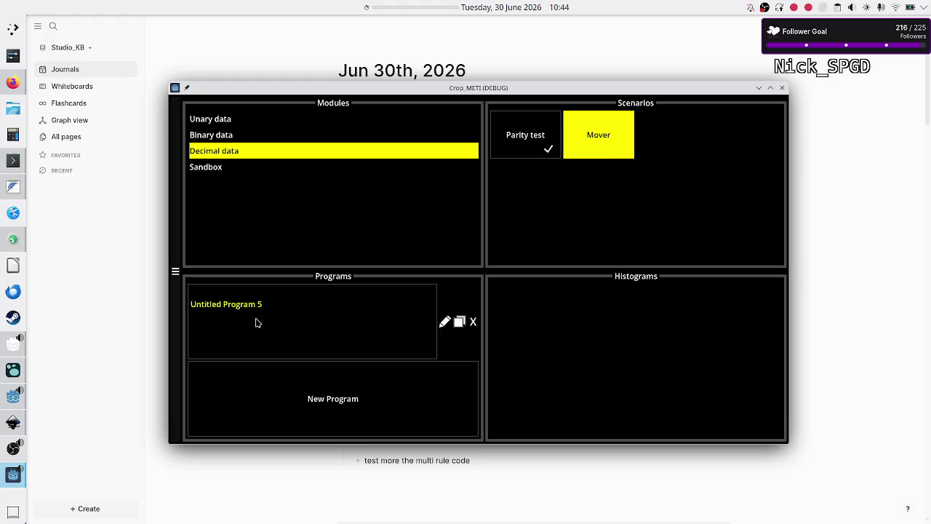
click(240, 141)
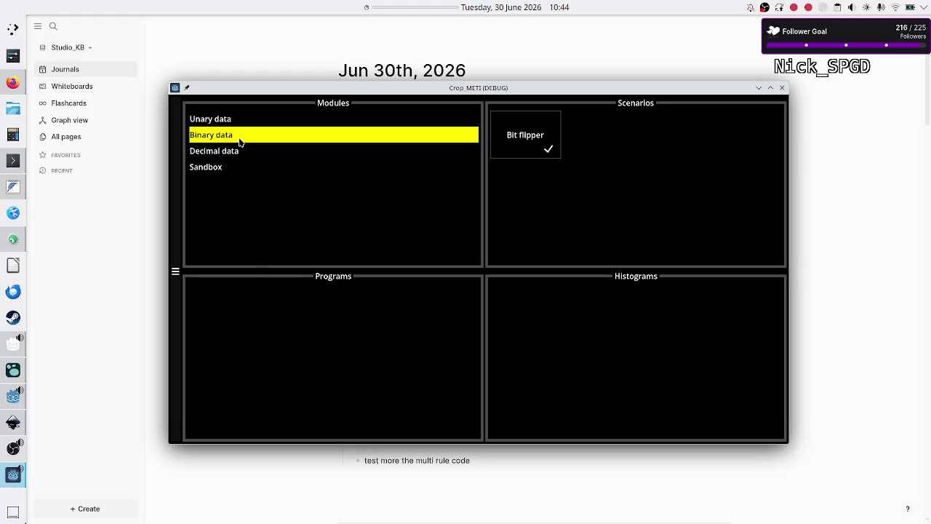
click(523, 139)
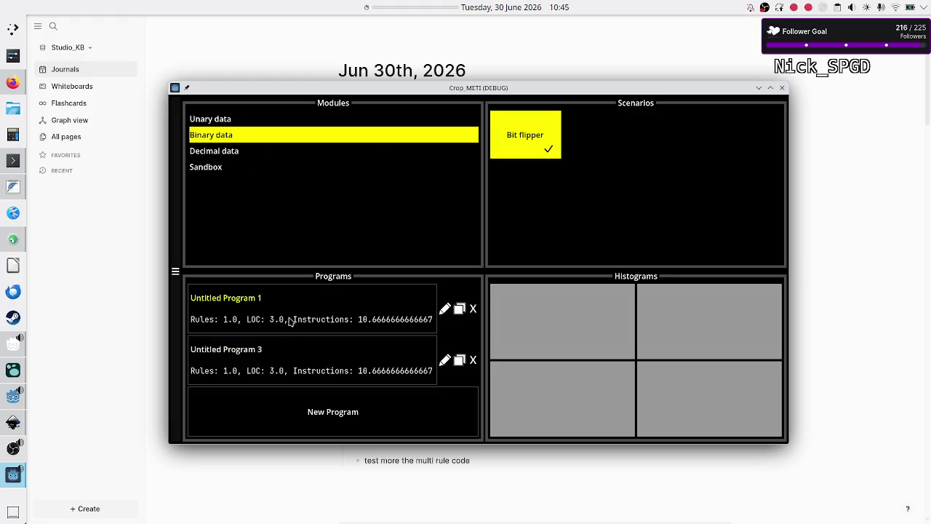
click(236, 122)
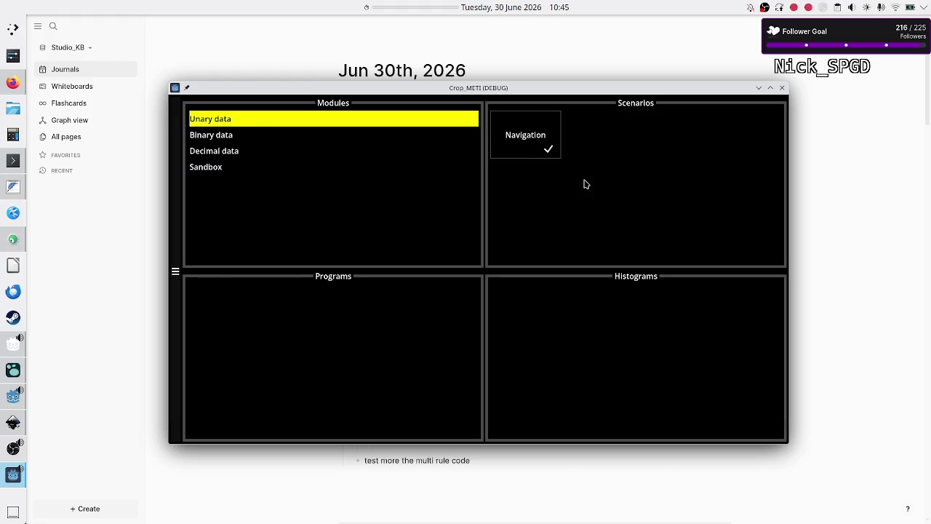
click(509, 134)
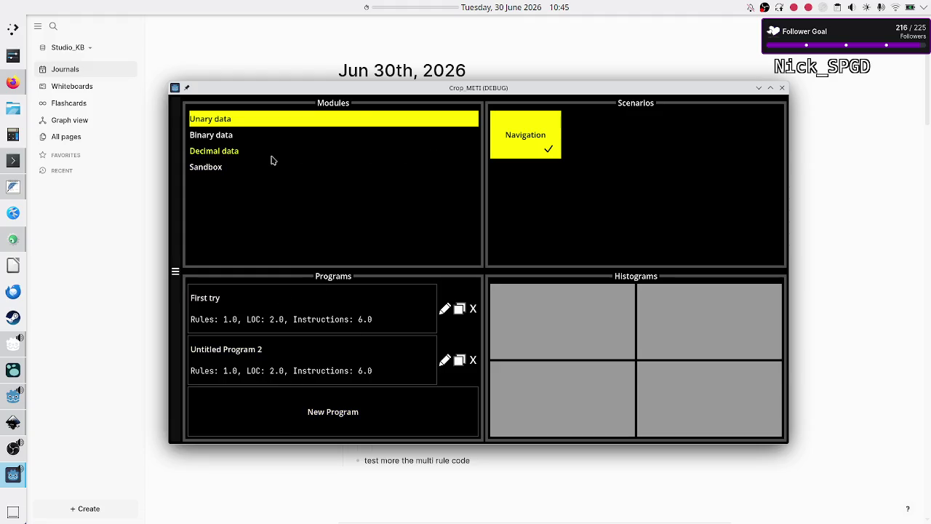
click(228, 154)
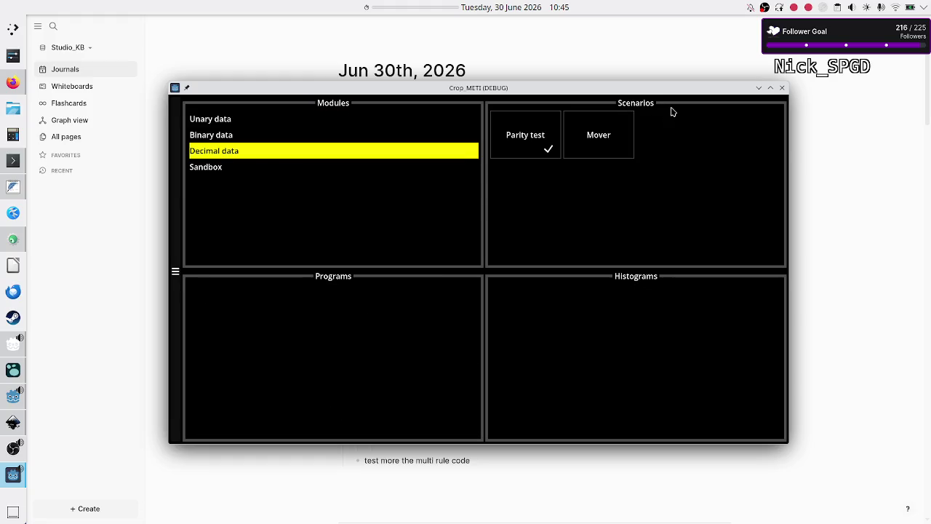
click(623, 133)
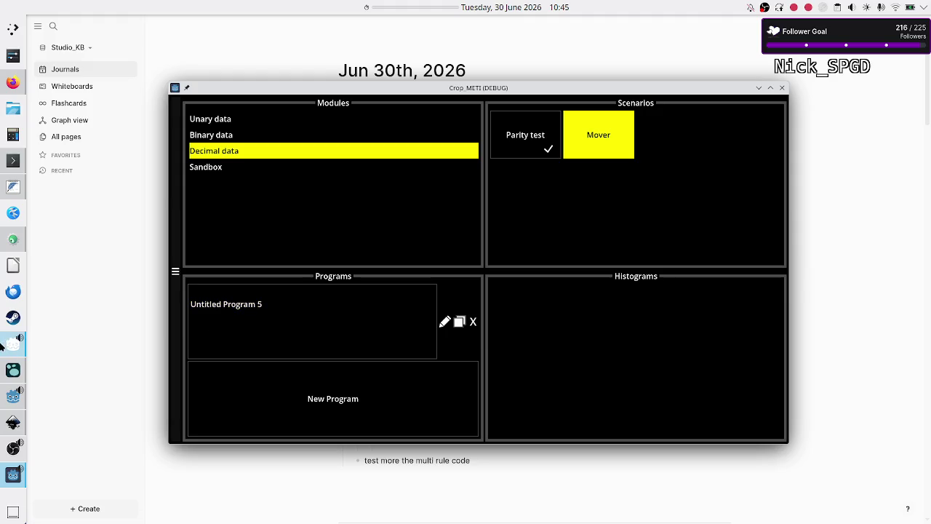
mouse_move(7, 350)
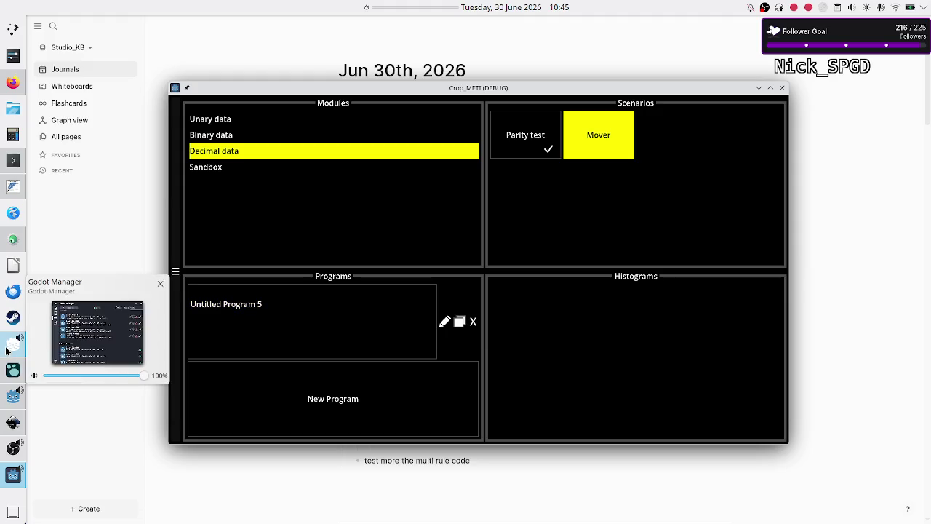
click(10, 402)
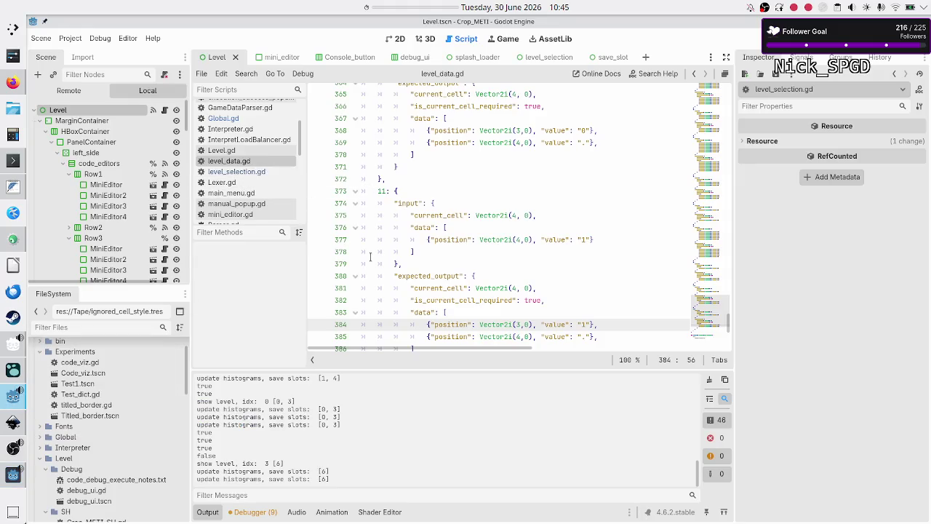
Inspect the 'Program' slot name in level_data.gd's SAVE_SLOTS, then bring the running game back with F5
click(442, 267)
scroll(442, 269, down, 5)
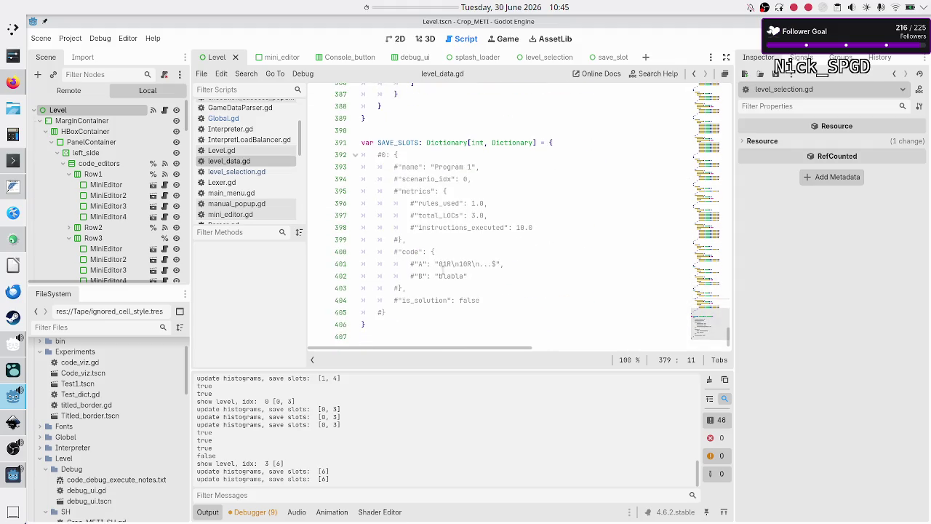
double_click(448, 167)
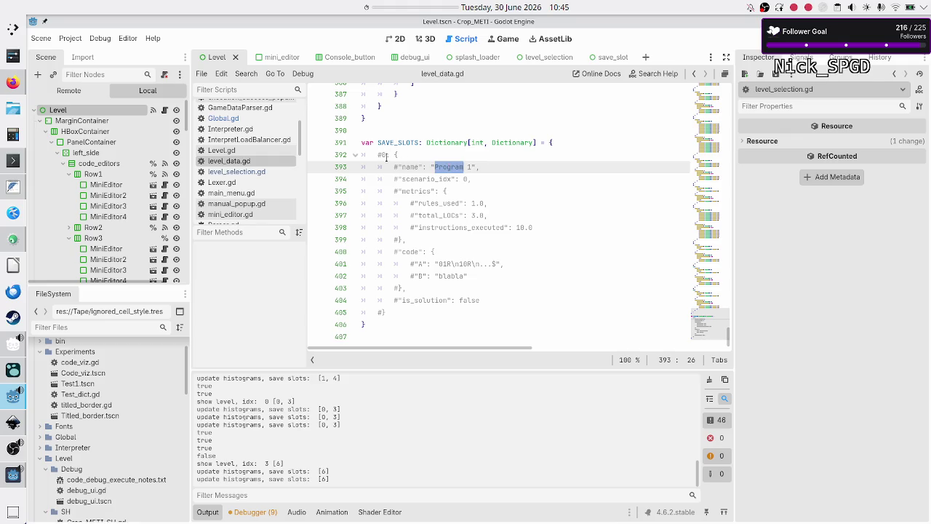
click(381, 155)
double_click(444, 168)
click(443, 168)
key(F5)
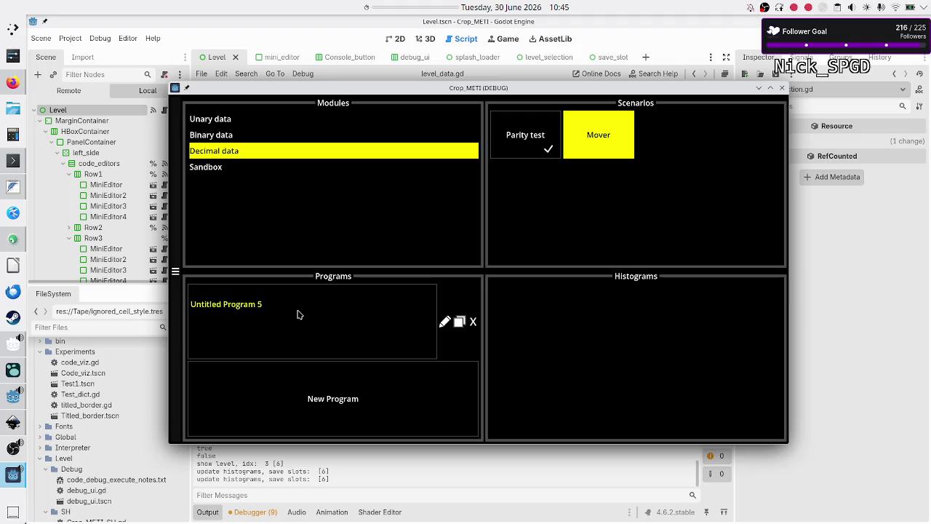
Open Untitled Program 5, put the caret in Rule A, and hide the game window with F8
click(323, 307)
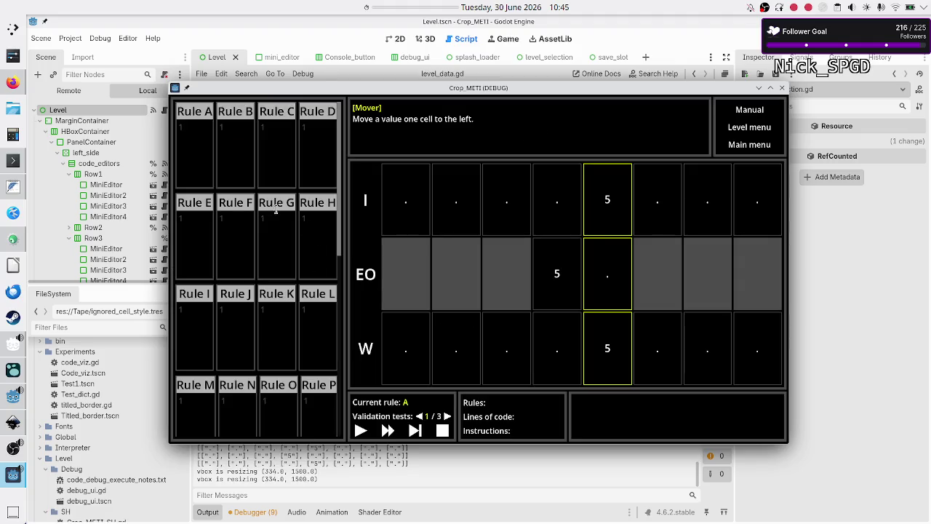
click(208, 160)
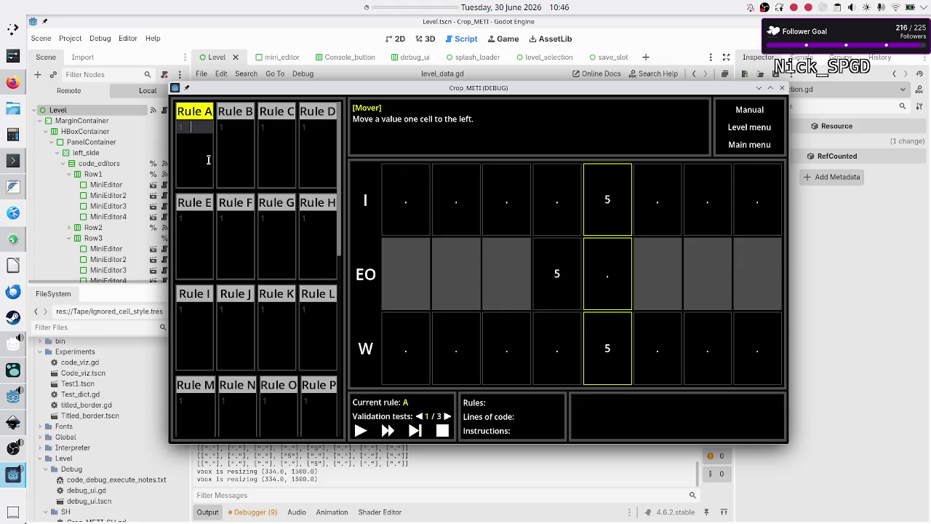
key(F8)
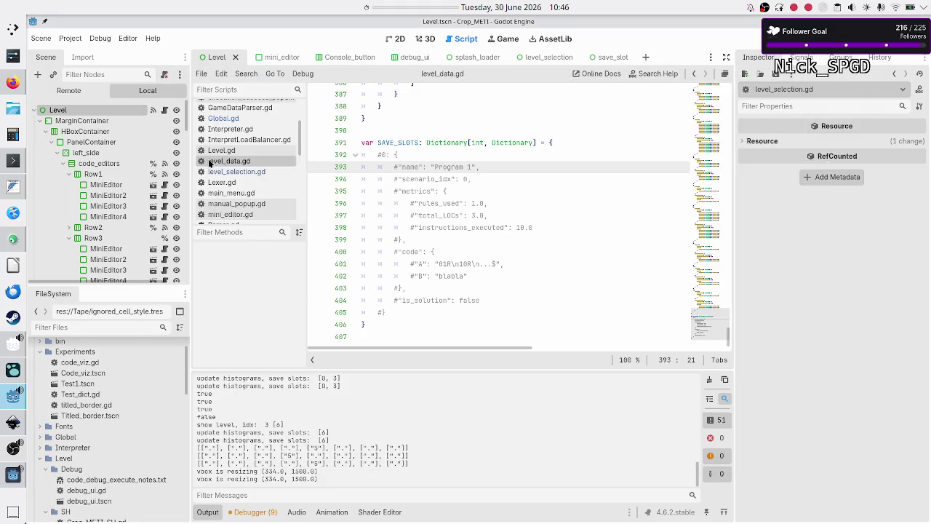
Review the rule A and rule B notes in FeatherPad, then return to the running game
click(13, 186)
click(154, 372)
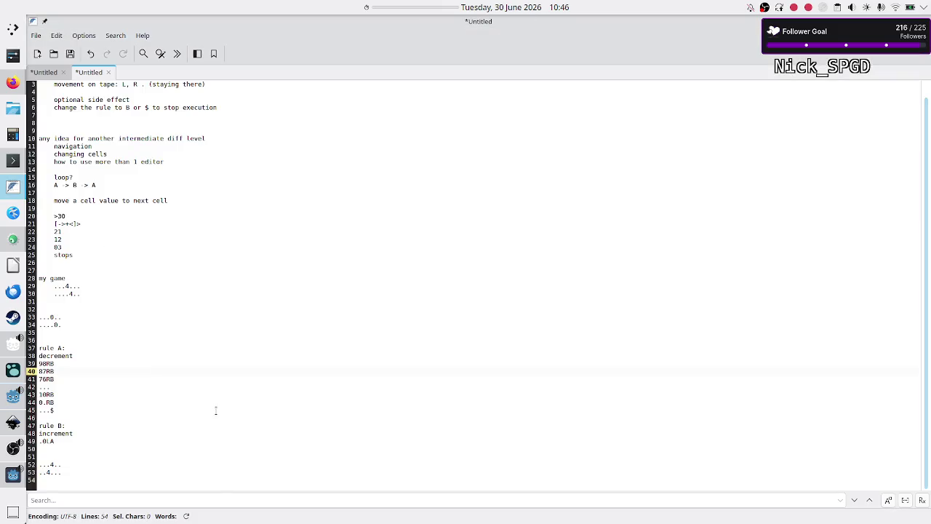
key(alt+Tab)
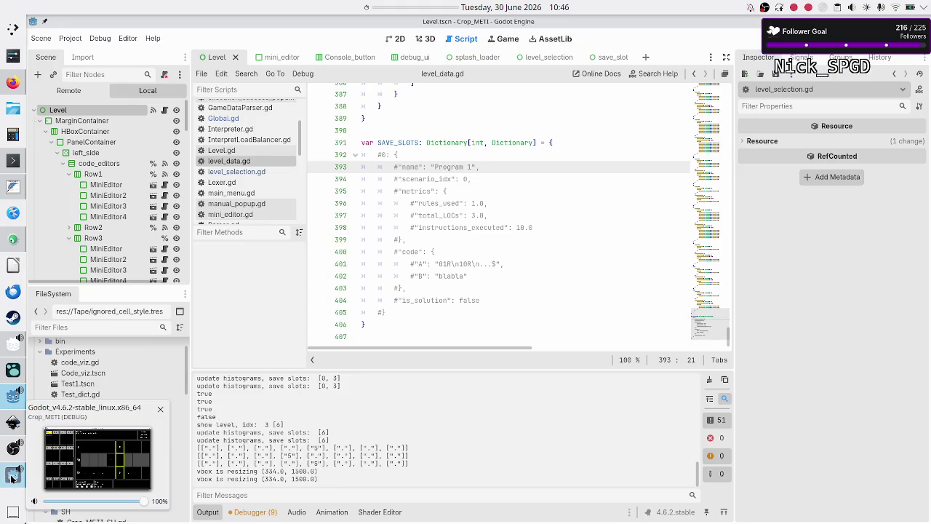
click(12, 477)
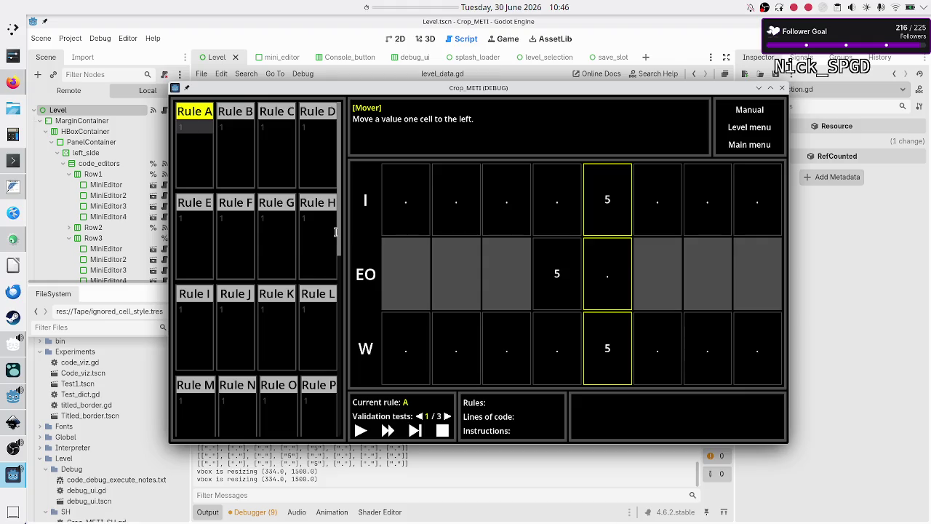
Type the first Rule A lines: 98LB, 87LB, 76LB and 65LB
text(d)
key(BackSpace)
text(9)
text(8)
text(L)
text(B)
key(Return)
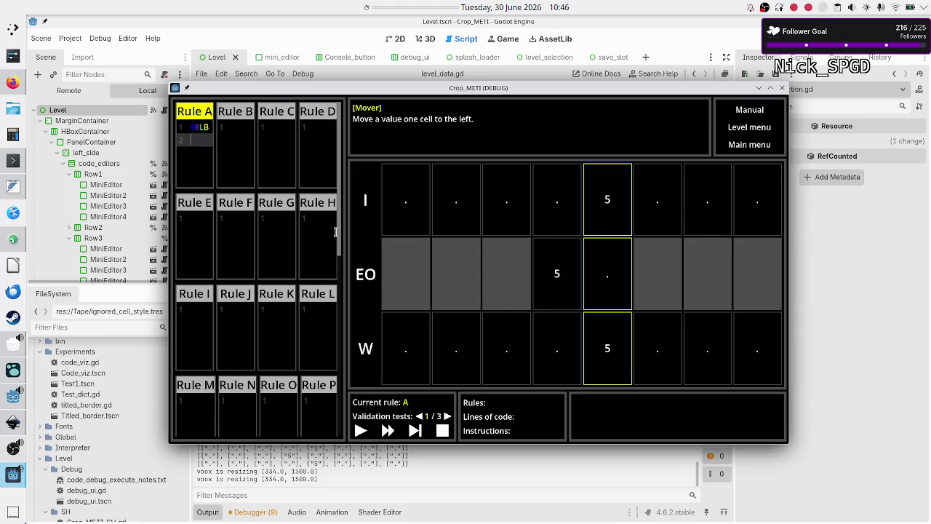
text(8)
text(7LB)
key(Return)
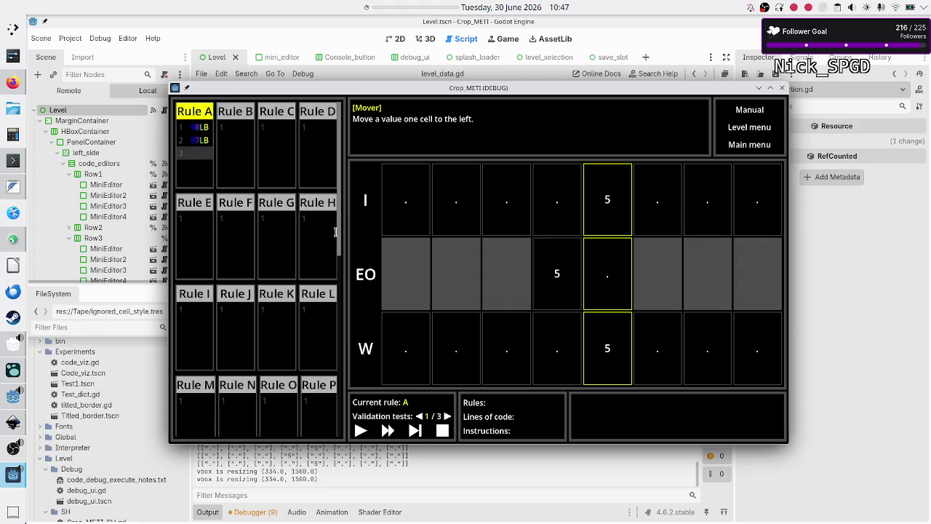
text(7)
text(6LB)
key(Return)
text(65LB)
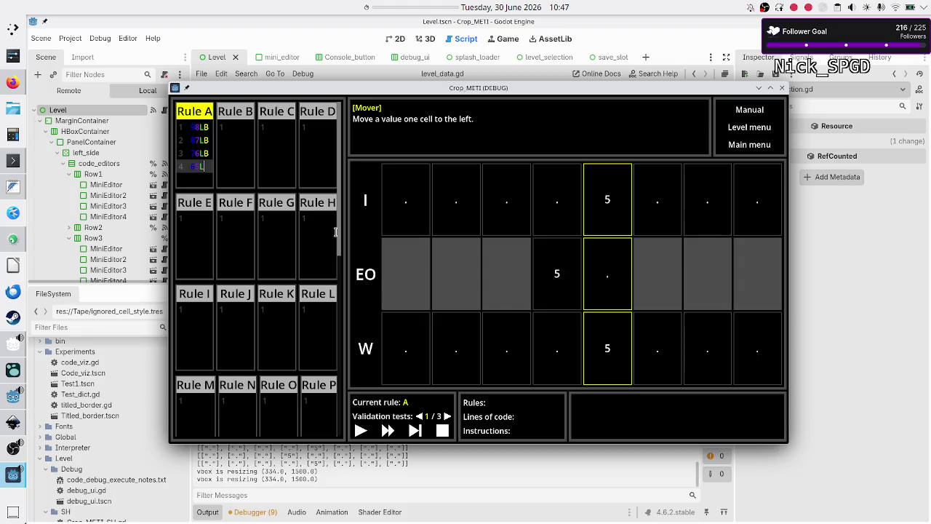
key(Return)
Finish Rule A with 54LB, 43LB, 32LB, 21LB, 10LB and 0LB, then begin Rule B's first line
text(54LB)
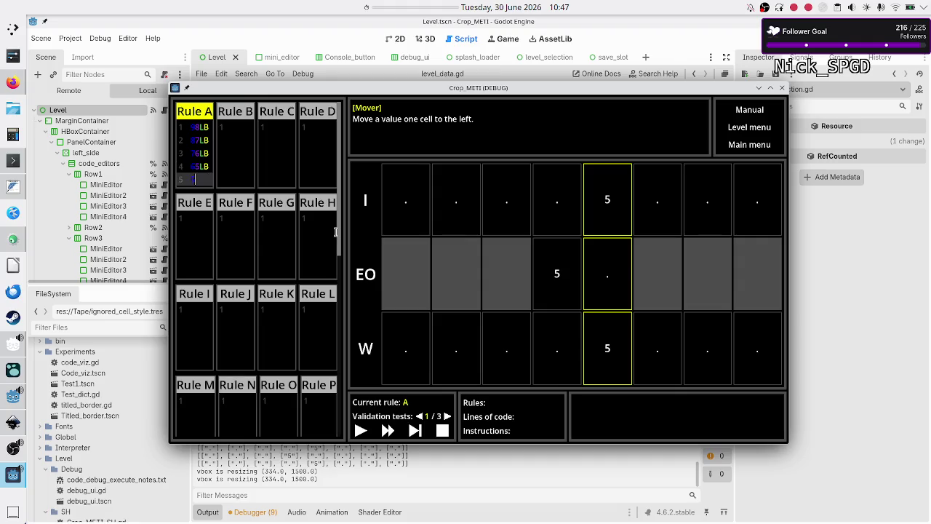
key(Return)
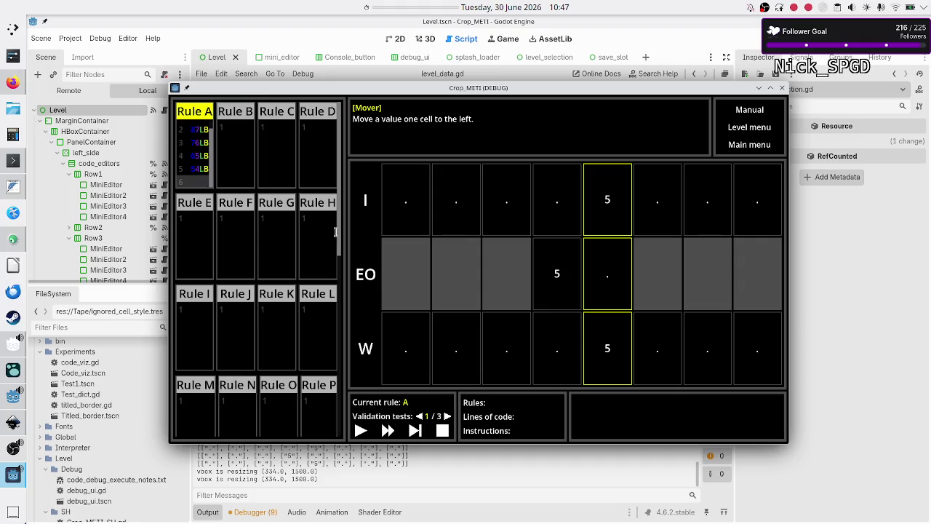
text(43L)
text(B)
key(Return)
text(32LB)
key(Return)
text(21L)
key(Return)
text(10L)
text(B)
key(Return)
text(0)
text(LB)
key(Return)
click(244, 128)
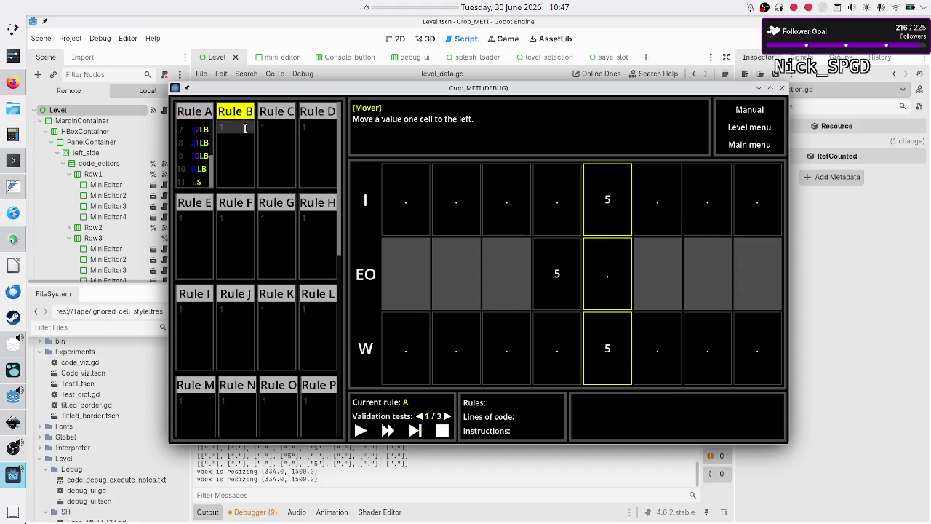
text(4)
text(R)
text(A)
Add Rule B lines 01RA, 12RA, 23RA, 34RA and 45RA
key(Return)
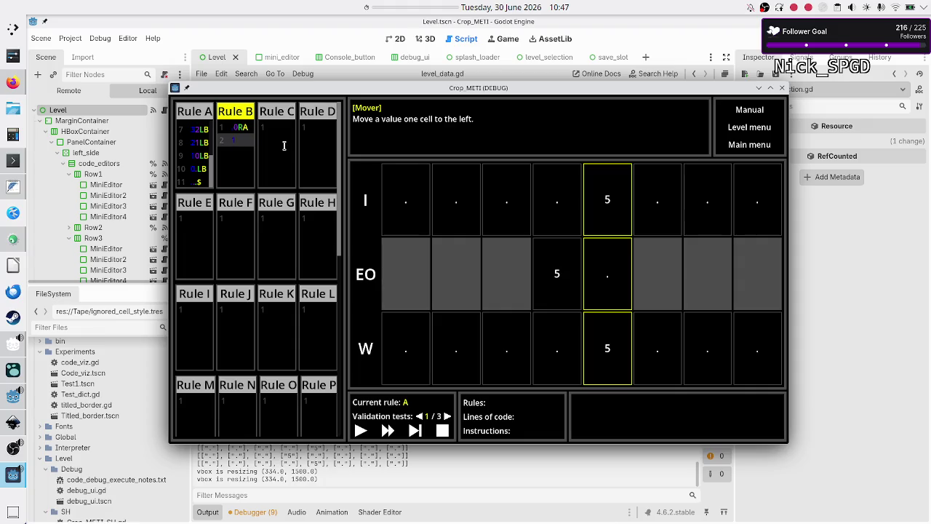
text(0R)
text(A)
key(Return)
text(12RA)
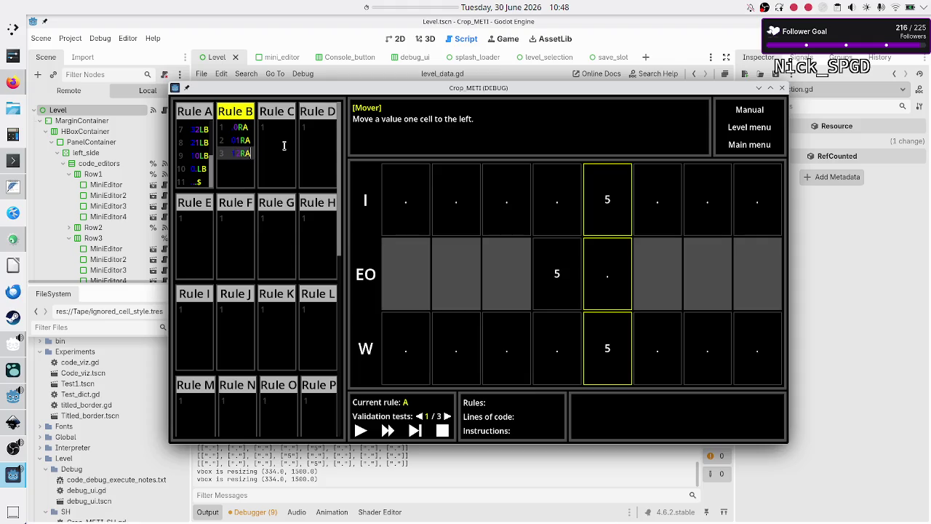
key(Return)
text(23)
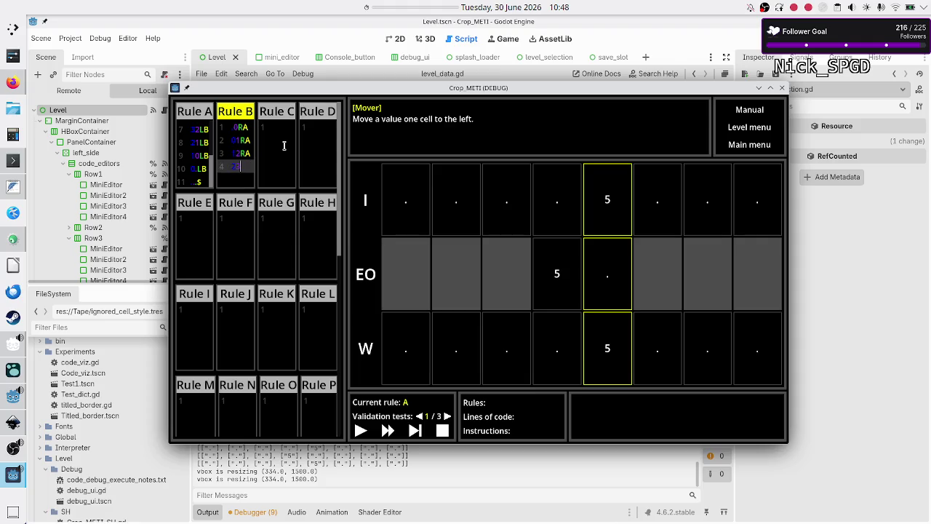
text(RA)
key(Return)
text(34R)
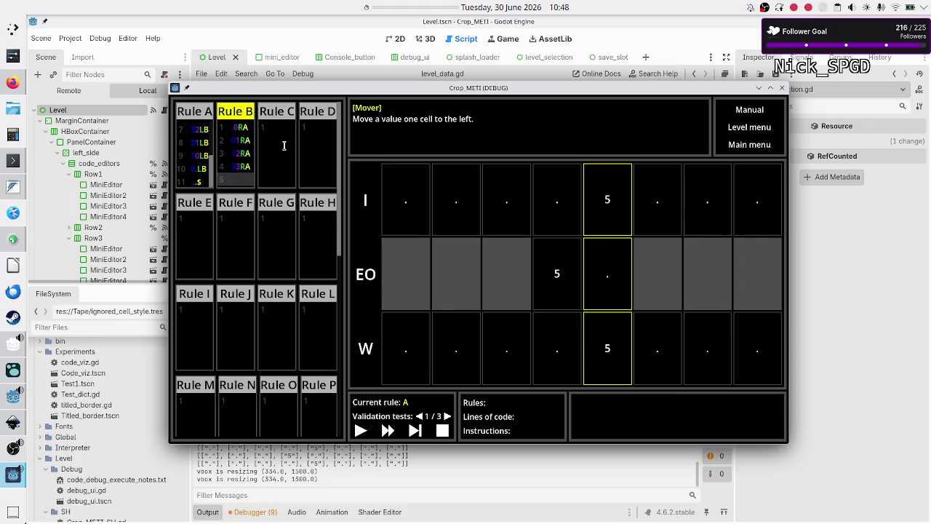
text(A)
key(Return)
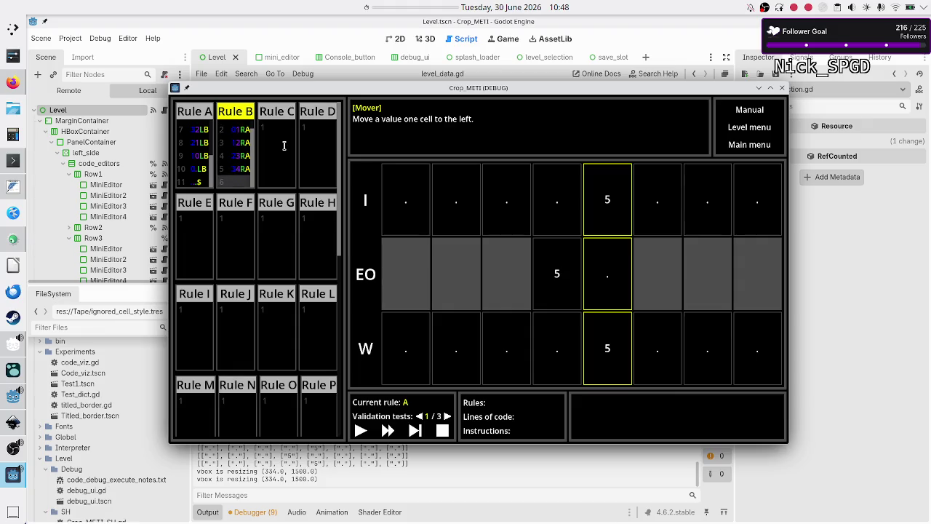
text(45RA)
key(Return)
Add 56RA, 67RA, 78RA and 89RA to Rule B and remove the trailing empty line
text(56RA)
key(Return)
text(67RA)
key(Return)
text(7)
text(8RA)
key(Return)
text(89RA)
key(Return)
key(BackSpace)
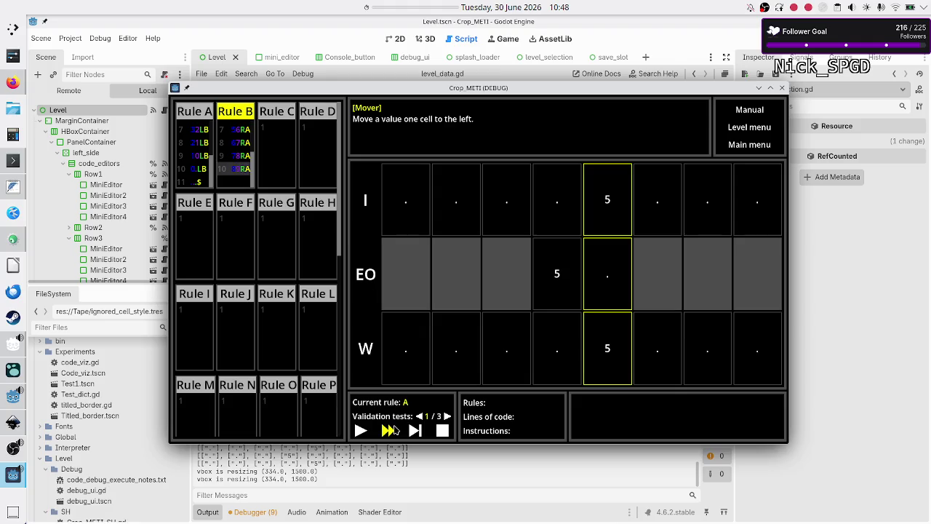
Step test 1 of 3 forward until the 5 sits one cell left and execution halts at $
click(414, 431)
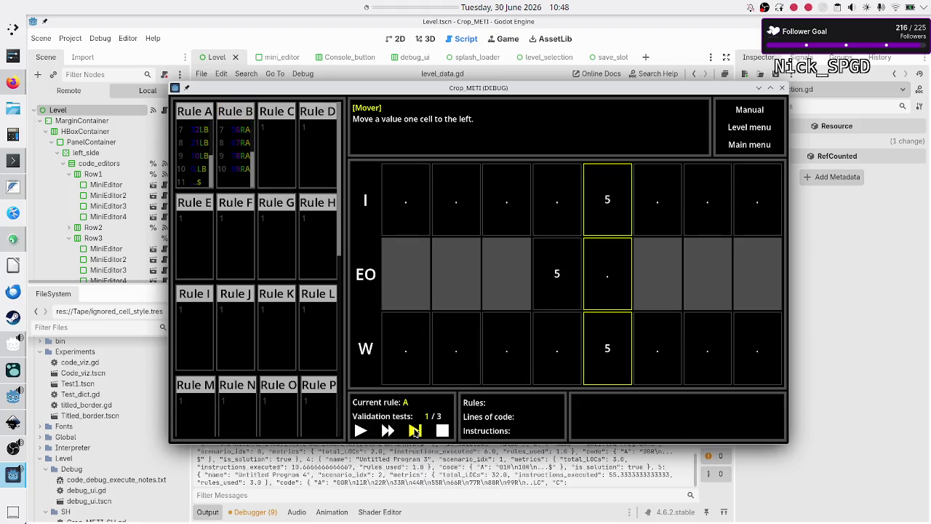
click(414, 431)
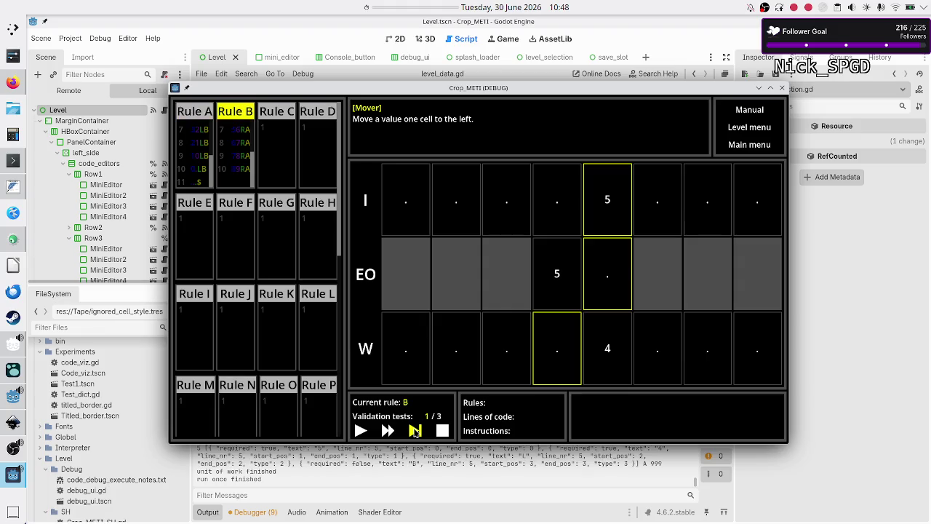
click(414, 431)
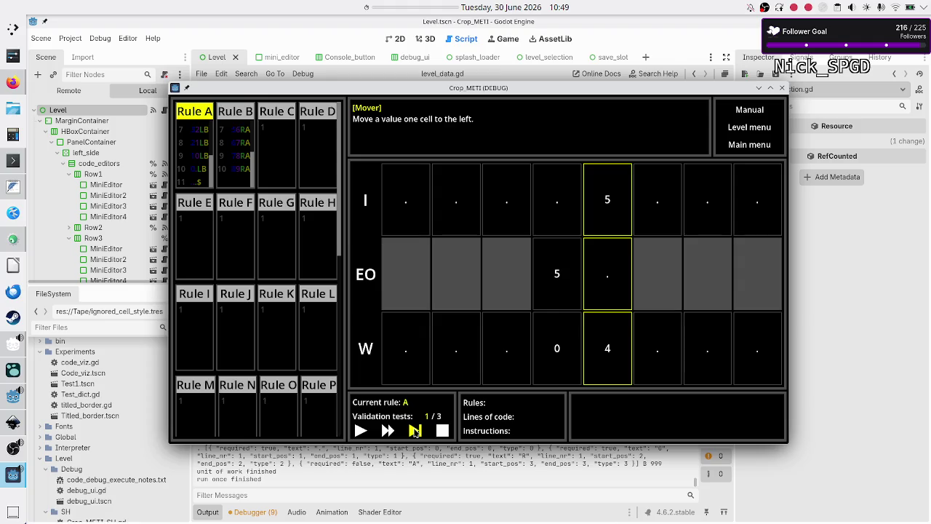
click(414, 431)
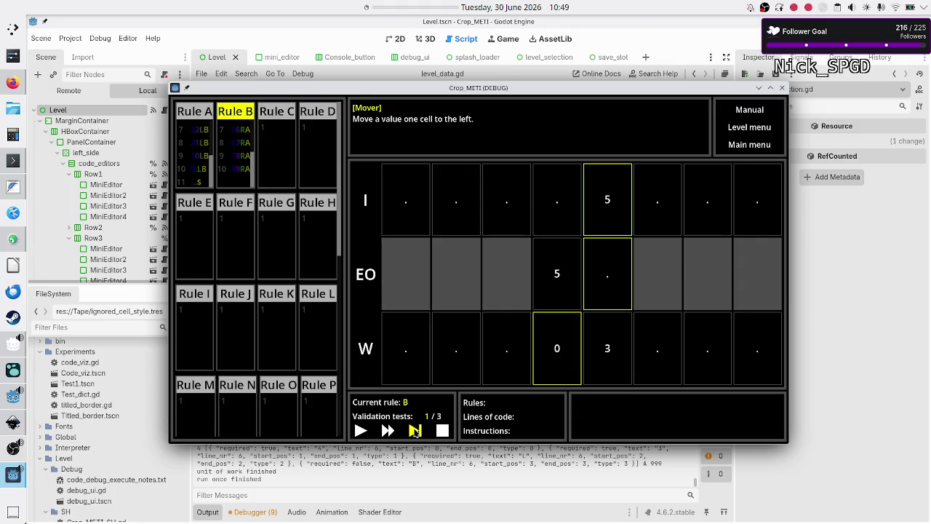
click(414, 430)
click(415, 431)
click(415, 431)
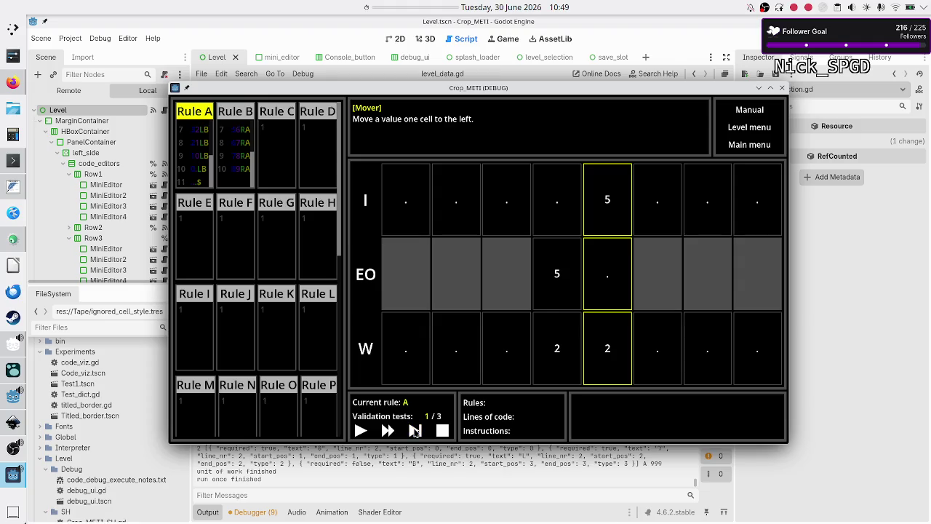
click(414, 430)
click(414, 430)
click(414, 431)
click(414, 431)
click(415, 430)
click(415, 430)
click(415, 430)
click(415, 431)
click(415, 431)
click(415, 431)
click(414, 431)
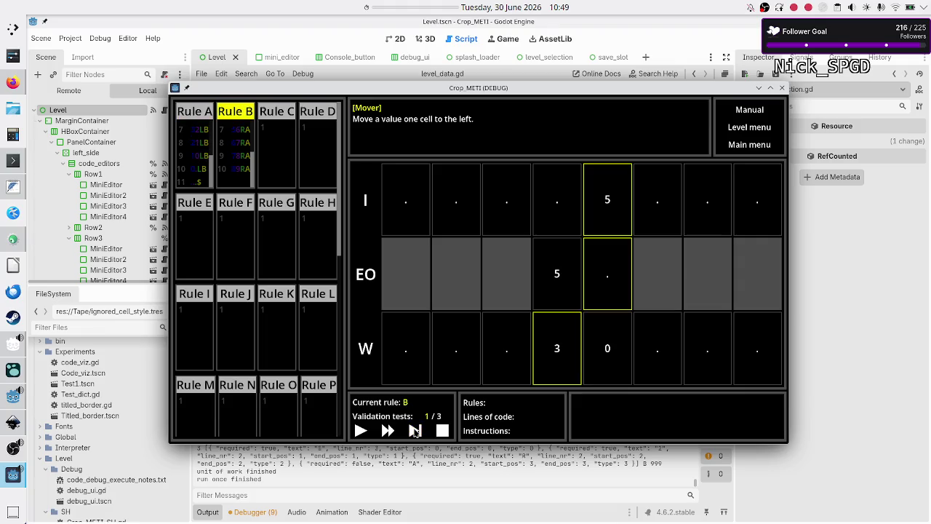
click(414, 430)
click(414, 431)
click(415, 430)
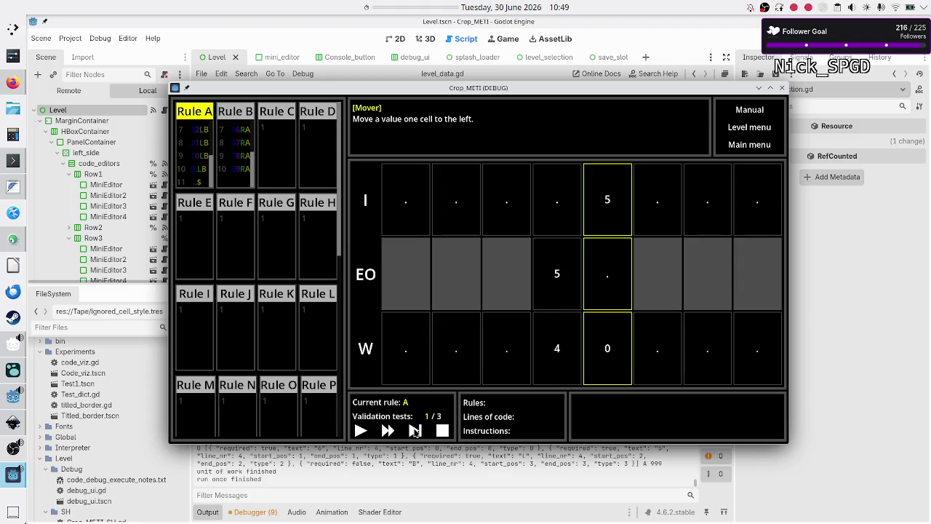
click(414, 430)
click(414, 430)
click(414, 430)
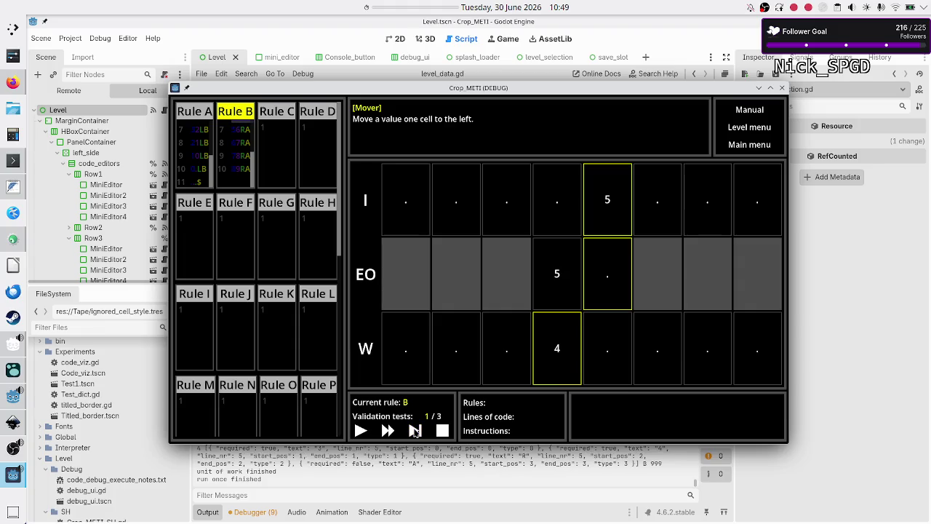
click(414, 431)
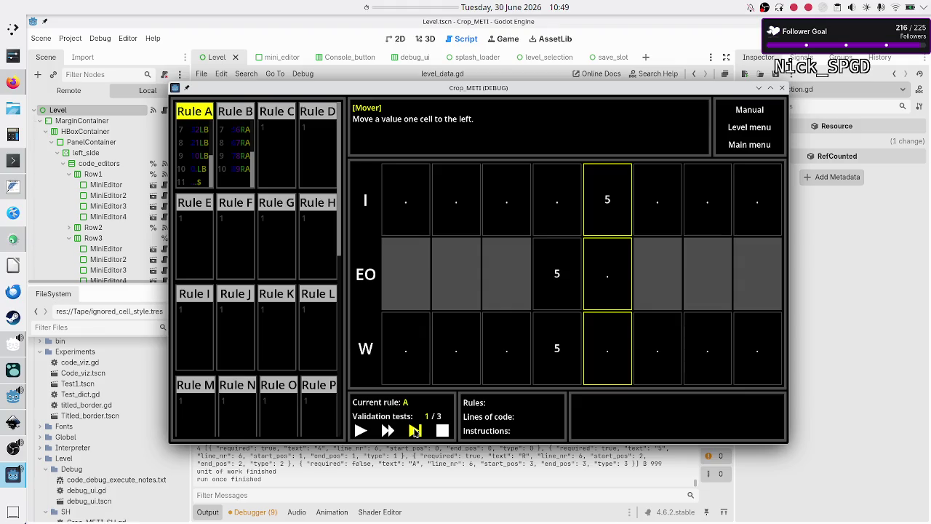
click(414, 430)
click(414, 430)
click(415, 431)
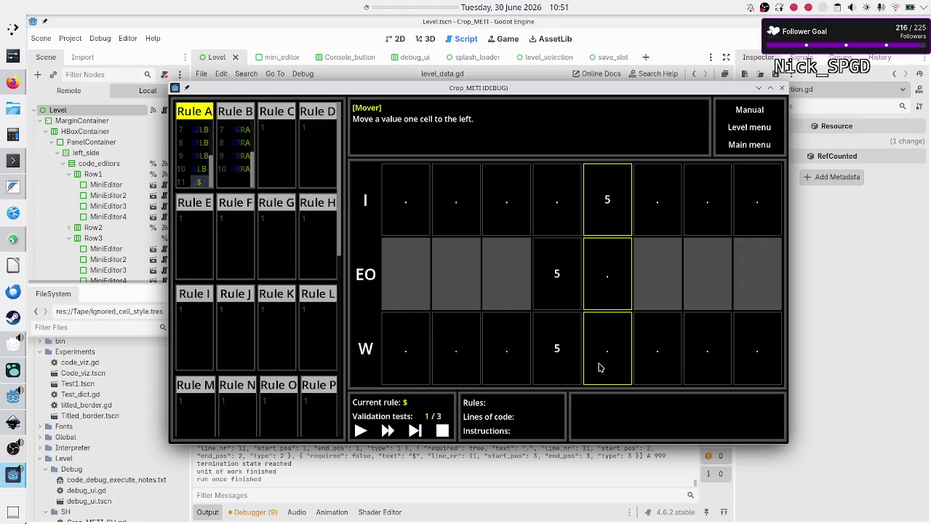
click(415, 431)
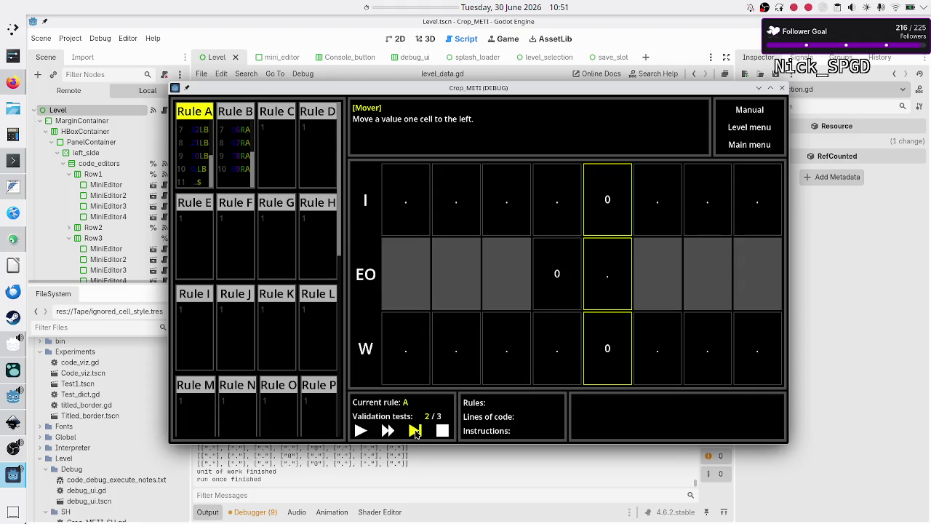
Step validation test 2 until its 0 moves one cell left and the rule reaches $, then load test 3
click(415, 431)
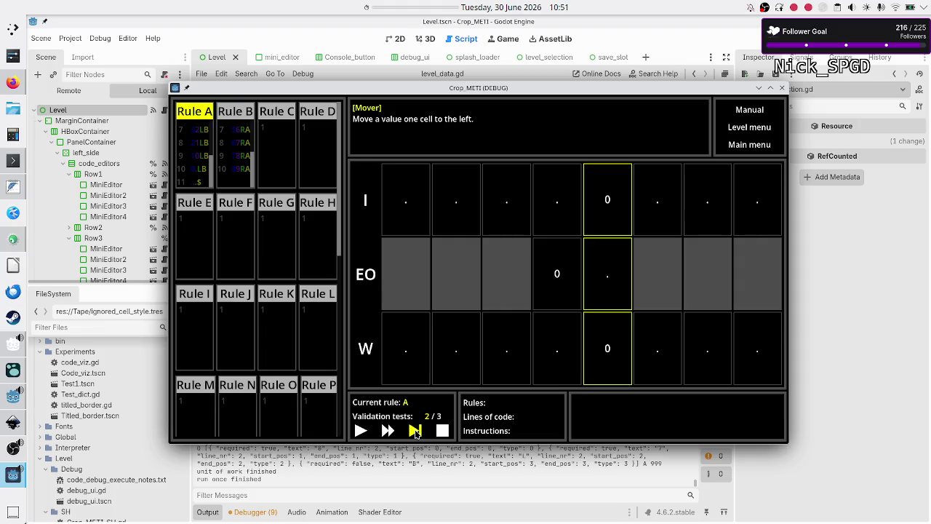
click(415, 431)
click(415, 431)
click(415, 431)
click(415, 431)
click(416, 432)
click(416, 431)
click(416, 432)
click(416, 432)
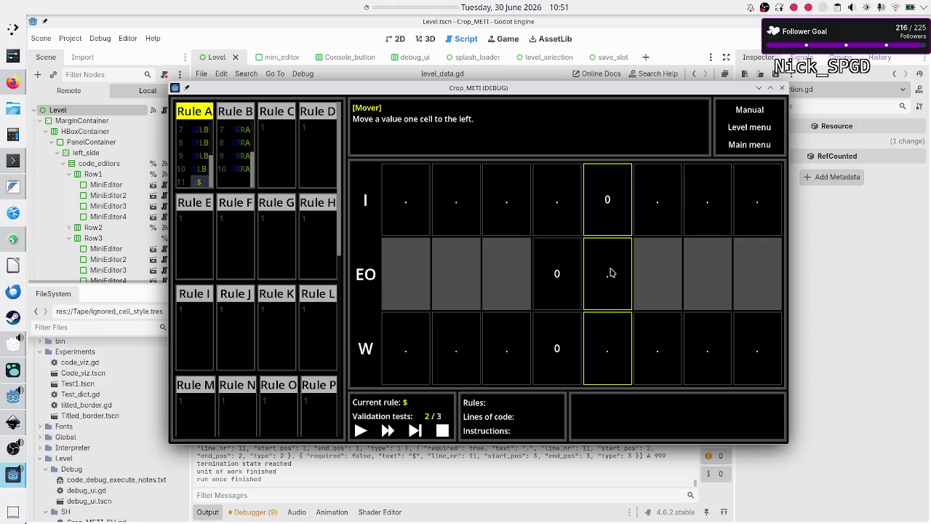
click(416, 430)
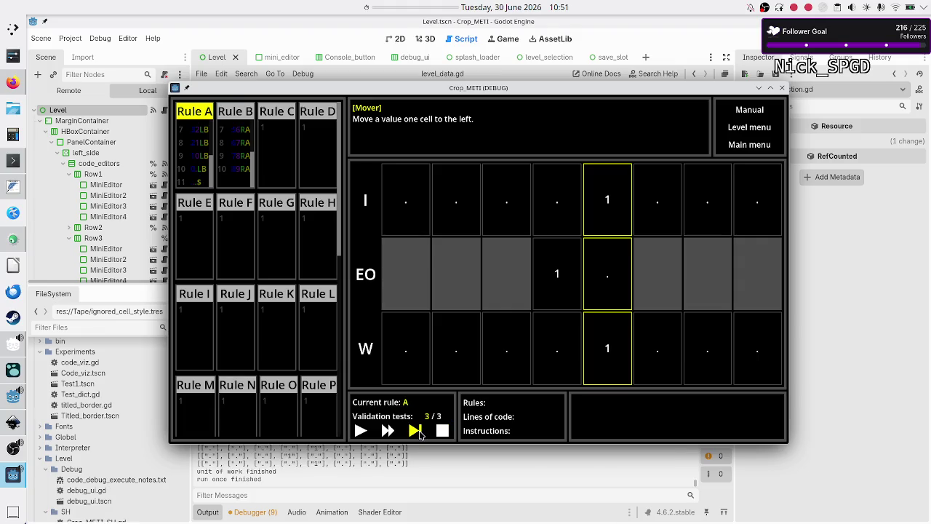
Step test 3 past line 10 and the 1 write until '[Mover]: solved!' reports 2 rules, 44 instructions
click(415, 431)
click(419, 434)
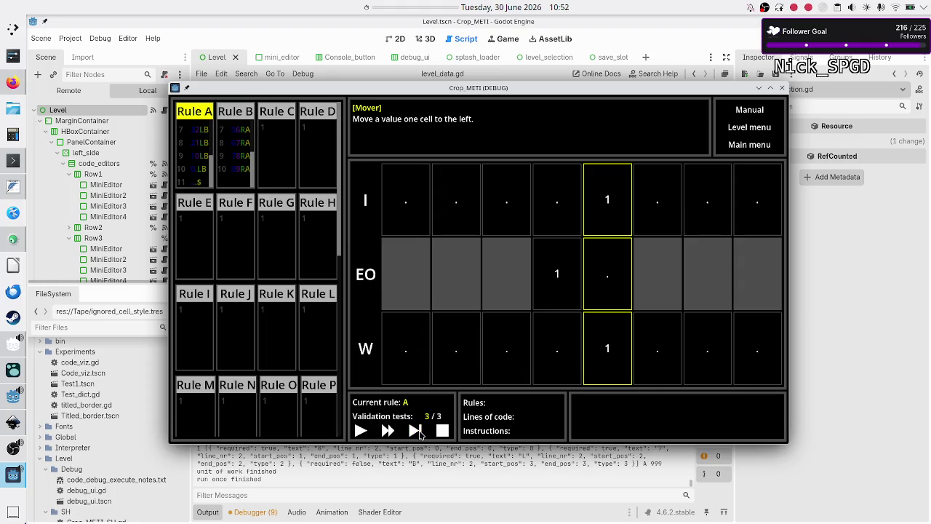
click(419, 435)
click(420, 434)
click(419, 434)
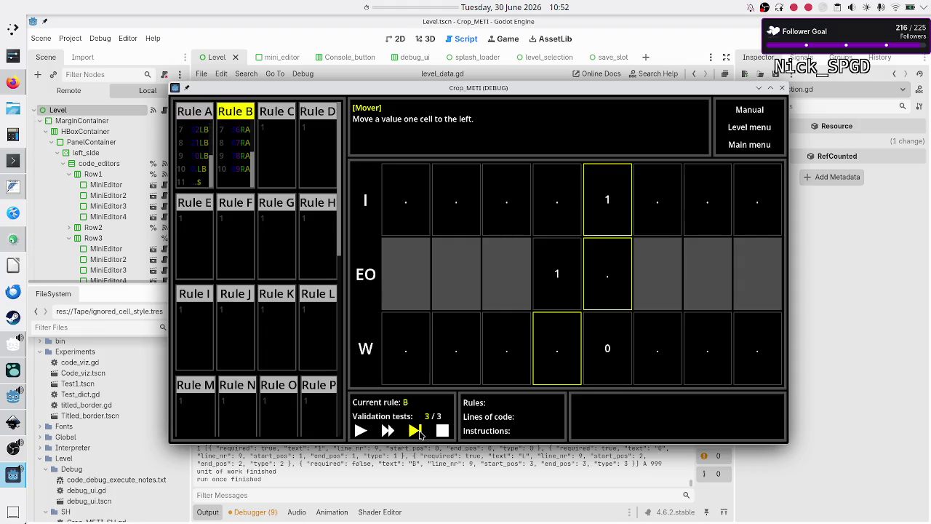
click(420, 434)
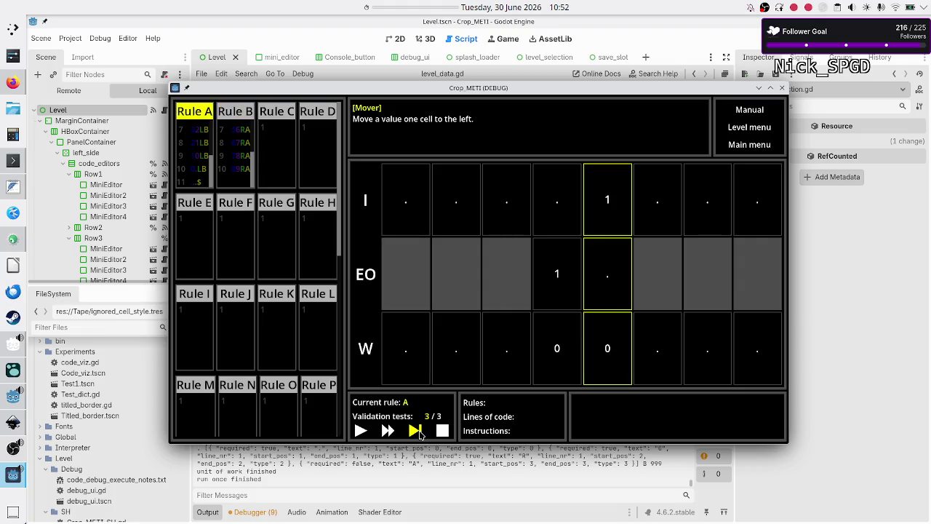
click(420, 434)
click(419, 434)
click(420, 435)
click(419, 434)
click(420, 434)
click(420, 434)
click(420, 434)
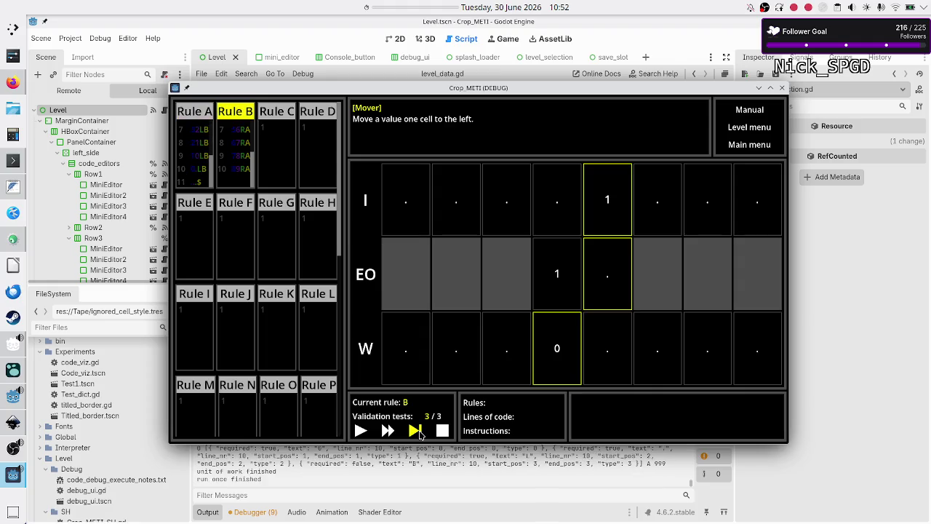
click(420, 434)
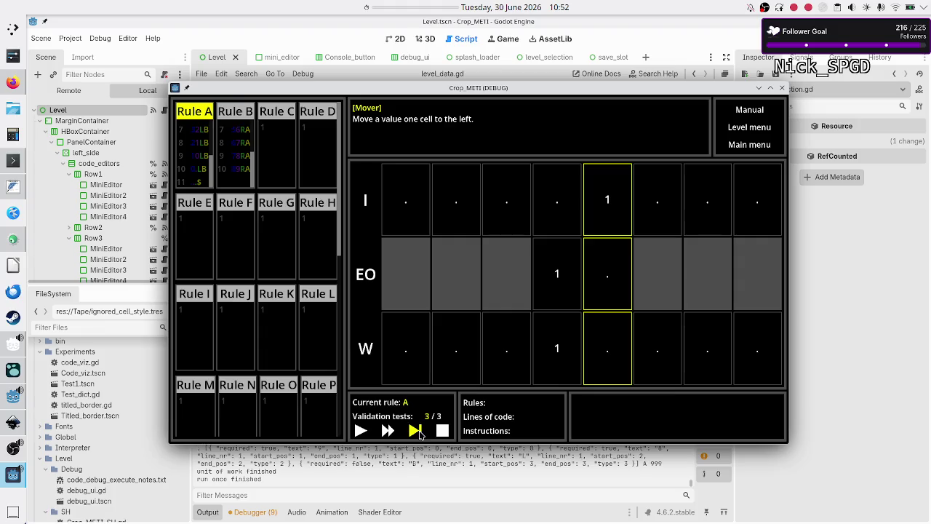
click(420, 434)
click(420, 435)
click(420, 434)
click(420, 434)
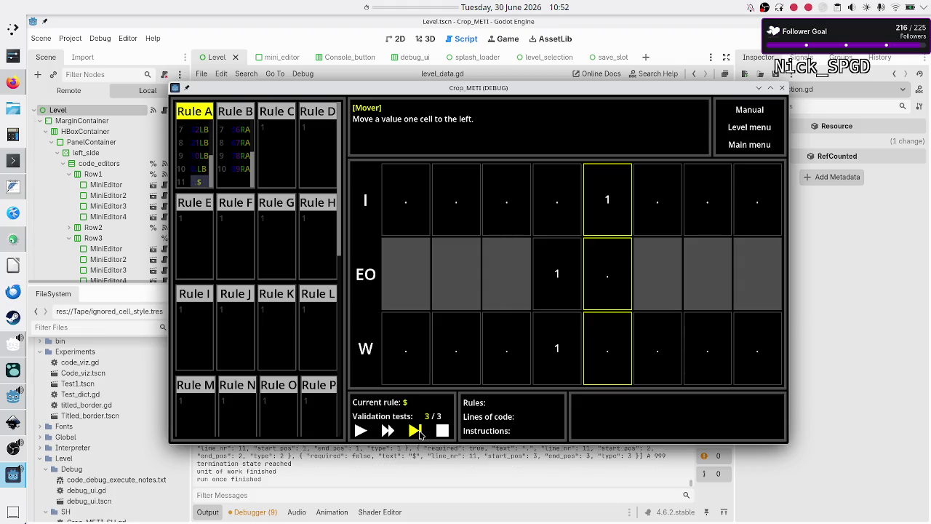
click(420, 435)
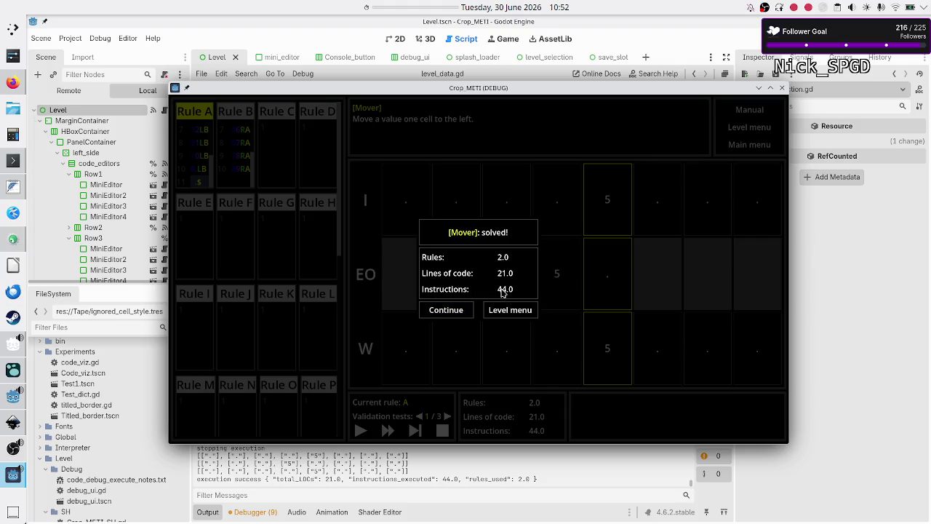
Close the solved summary, flip to validation test 3/3 and back to 1/3, and place the caret in Rule A
click(464, 314)
double_click(446, 416)
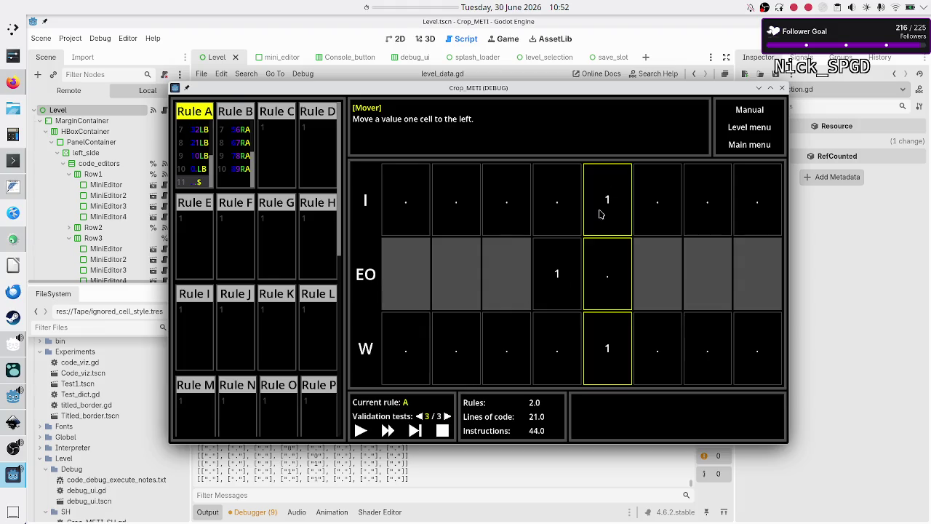
click(420, 419)
click(420, 418)
click(204, 156)
key(Up)
key(Up)
key(Up)
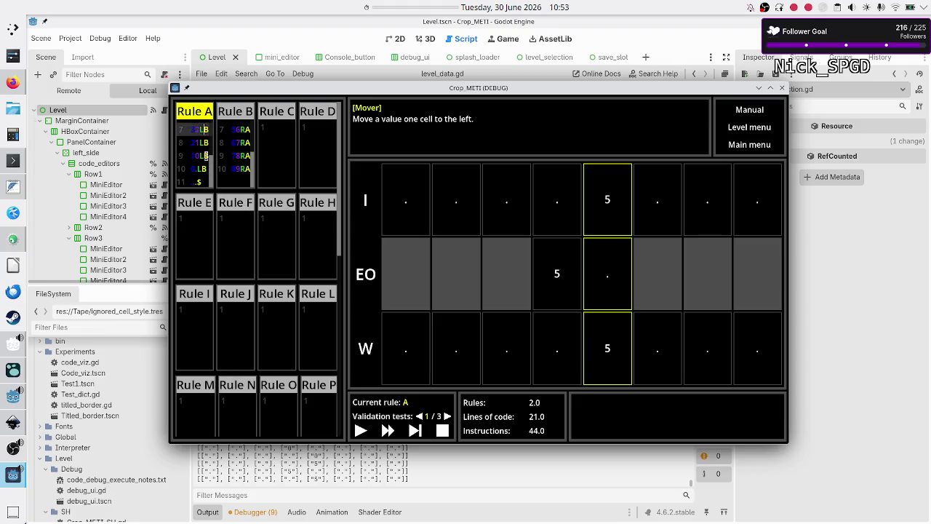
Select Rule A's first three lines with Shift+arrows, then clear the selection
key(Up)
key(Up)
key(Up)
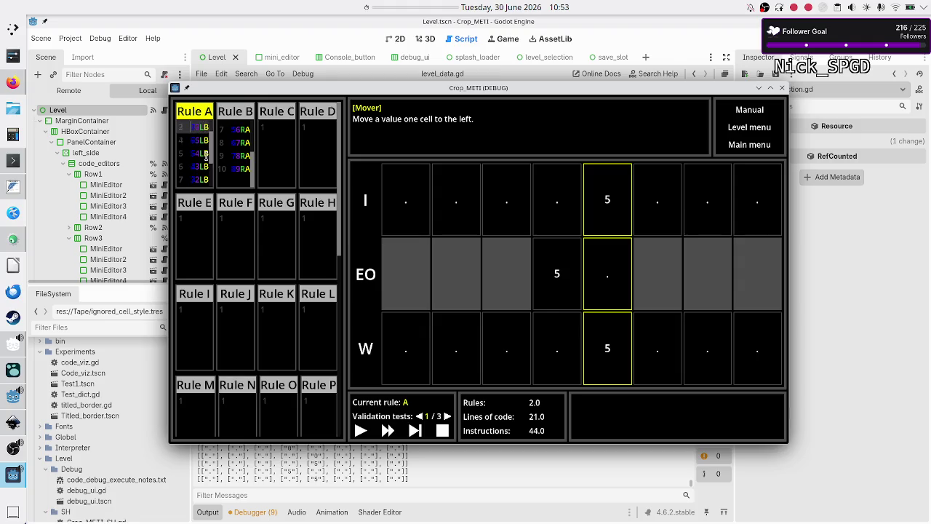
key(shift+Right)
key(shift+Right)
key(shift+Right)
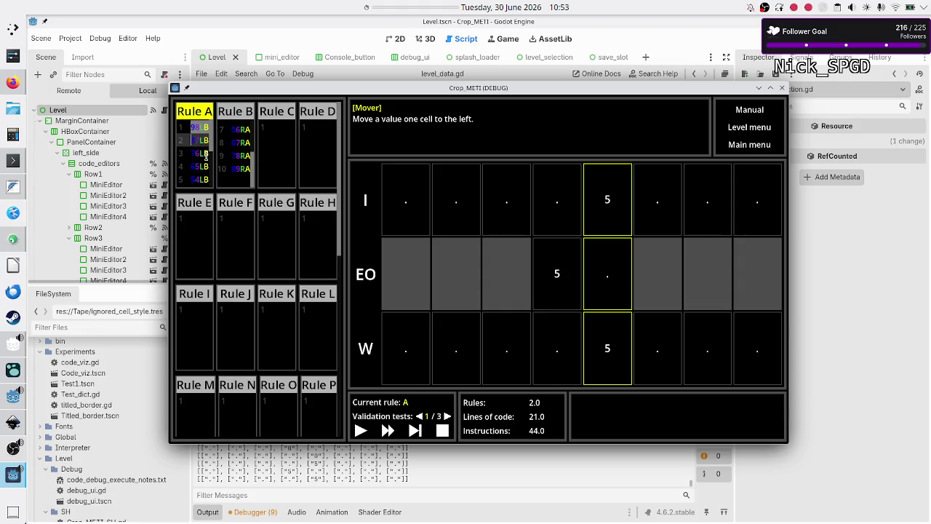
key(shift+Down)
key(shift+Down)
key(shift+Up)
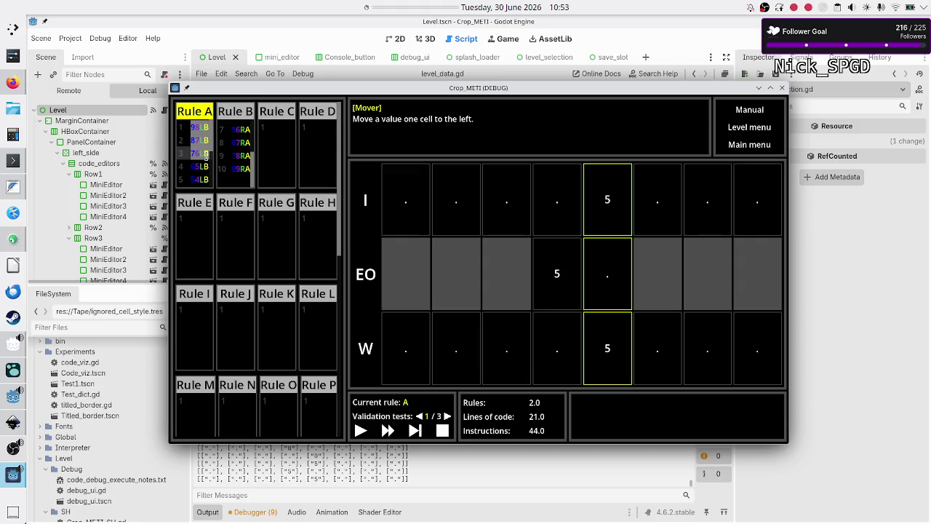
key(Down)
key(Down)
key(Down)
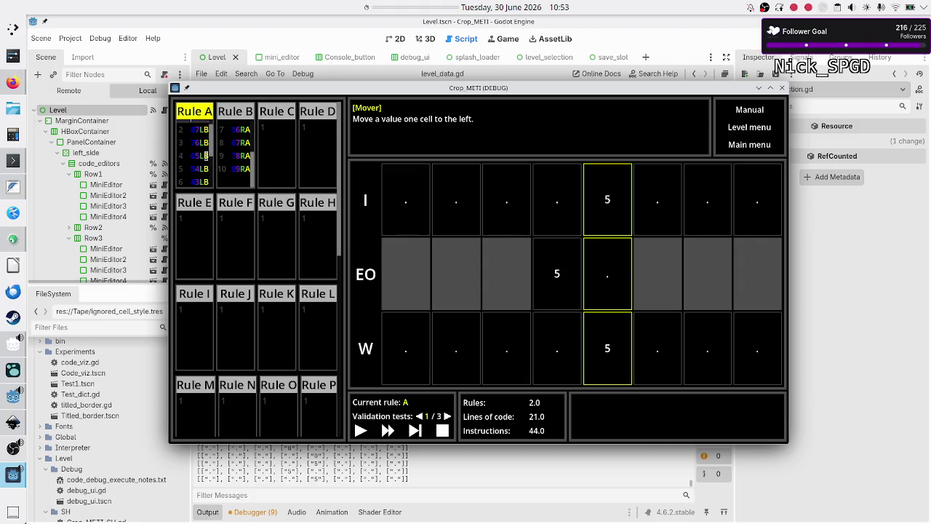
key(Up)
key(Up)
key(Up)
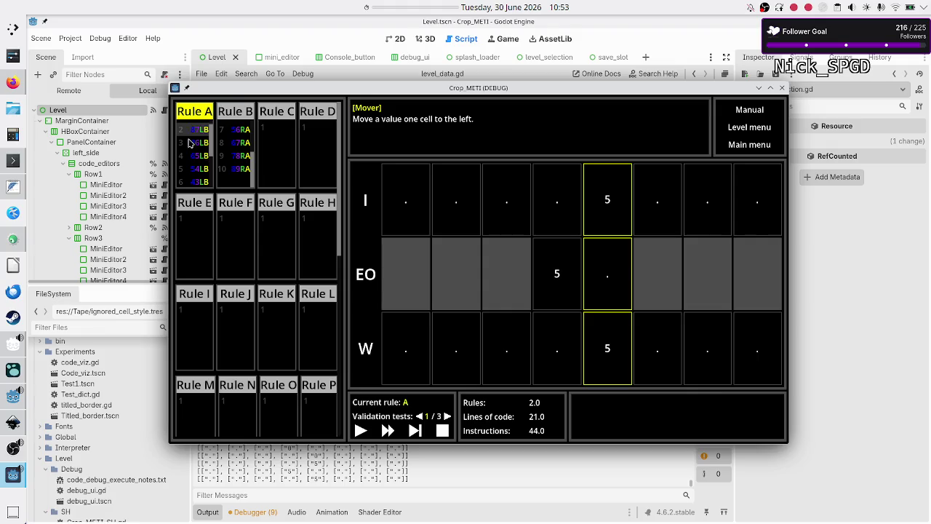
scroll(195, 150, up, 1)
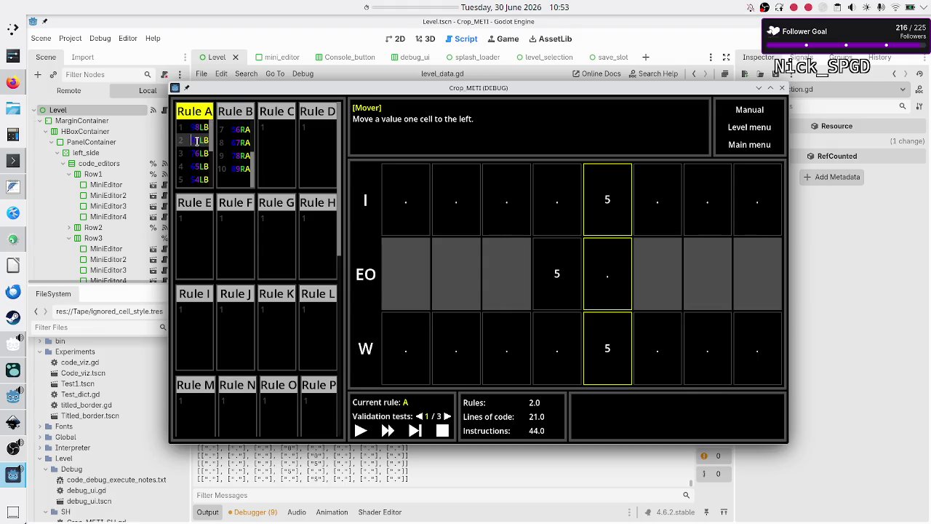
Move the caret through Rule A's first four lines and select its first two lines
click(199, 127)
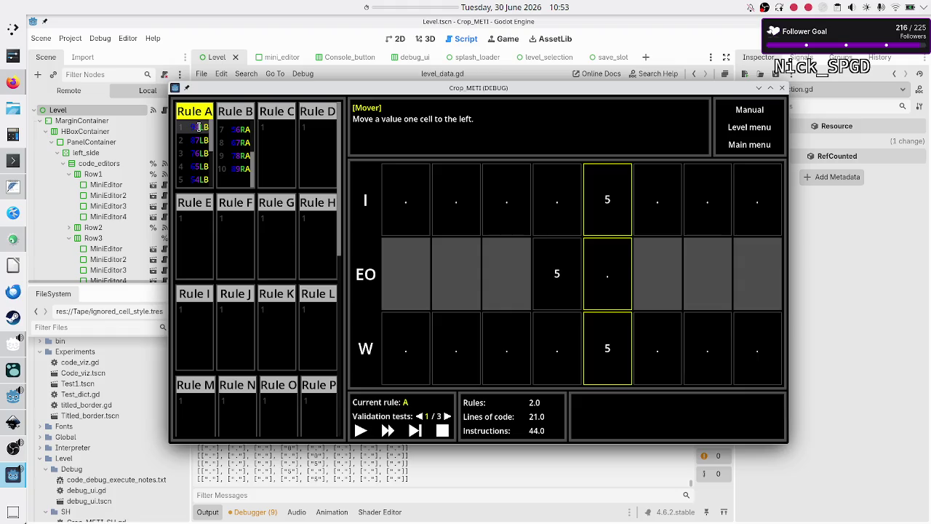
key(Down)
key(Down)
key(Down)
key(Down)
key(Down)
key(Down)
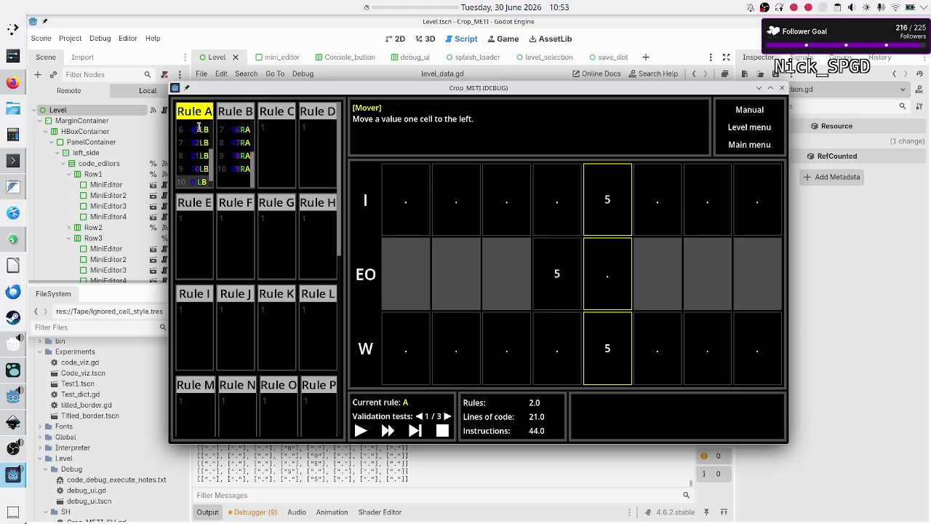
key(Up)
key(Up)
key(Up)
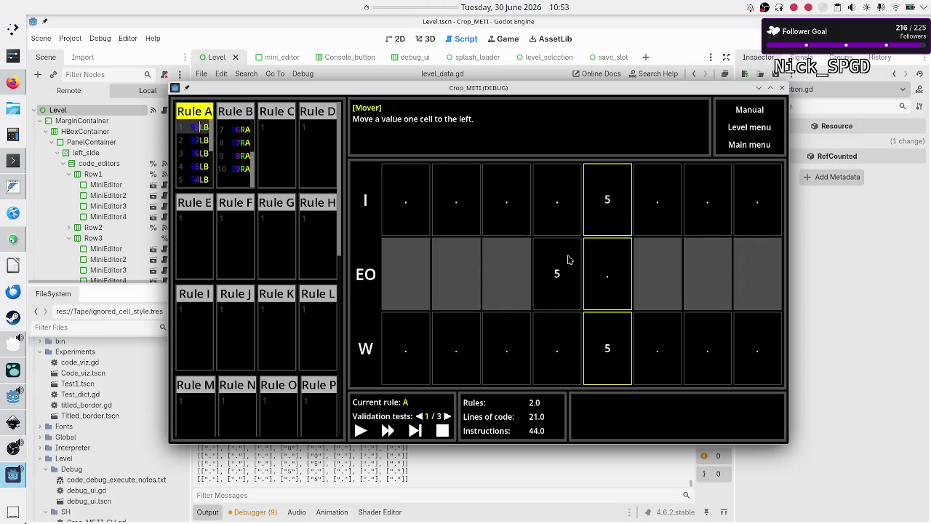
key(Down)
key(Down)
key(Down)
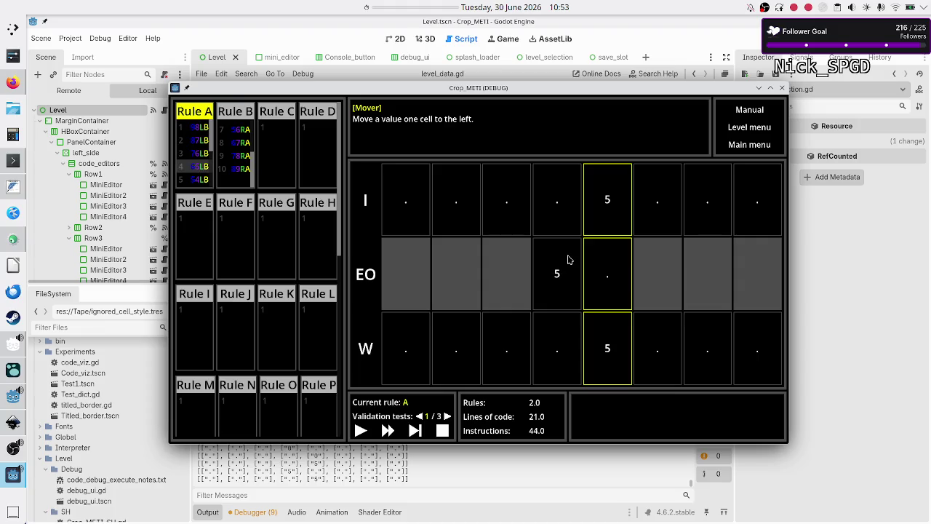
key(Up)
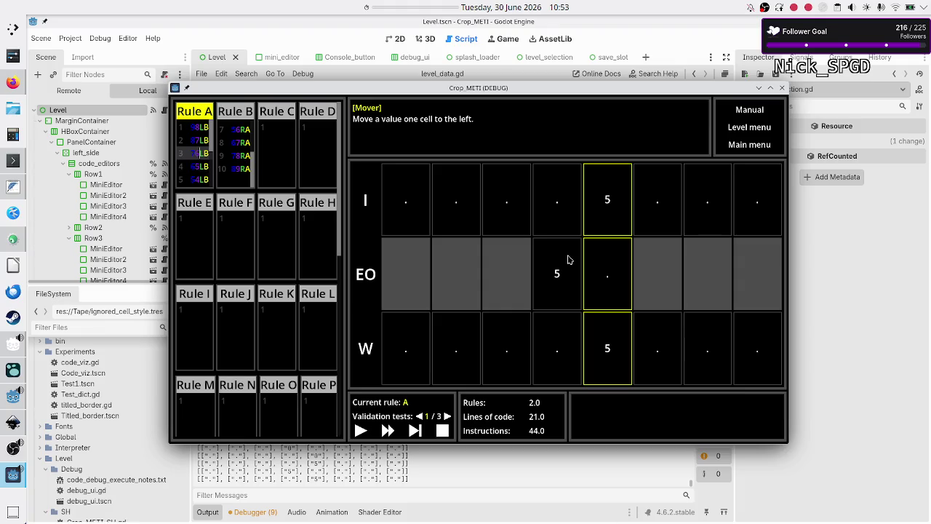
key(Up)
key(Up)
key(shift+Down)
key(shift+Down)
key(shift+Down)
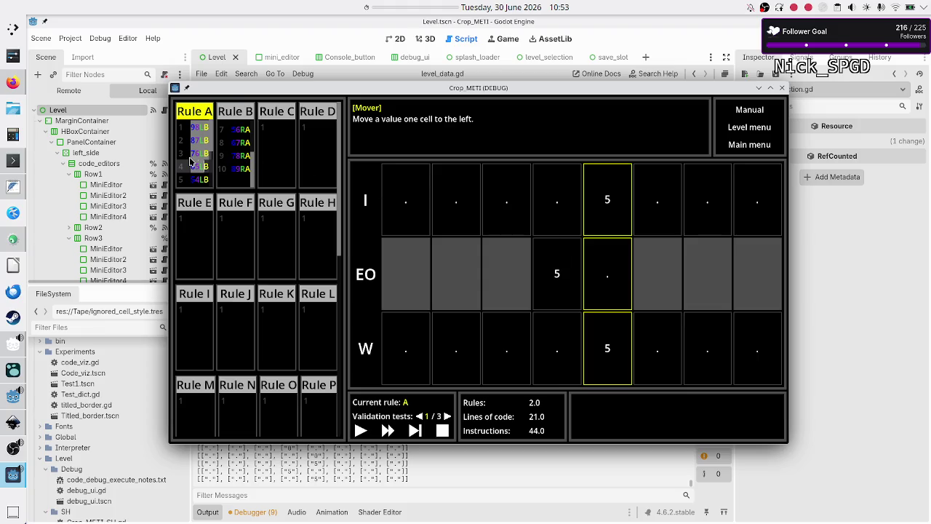
Switch to Rule B and back to Rule A, then return to the level_data.gd script in the editor
click(237, 169)
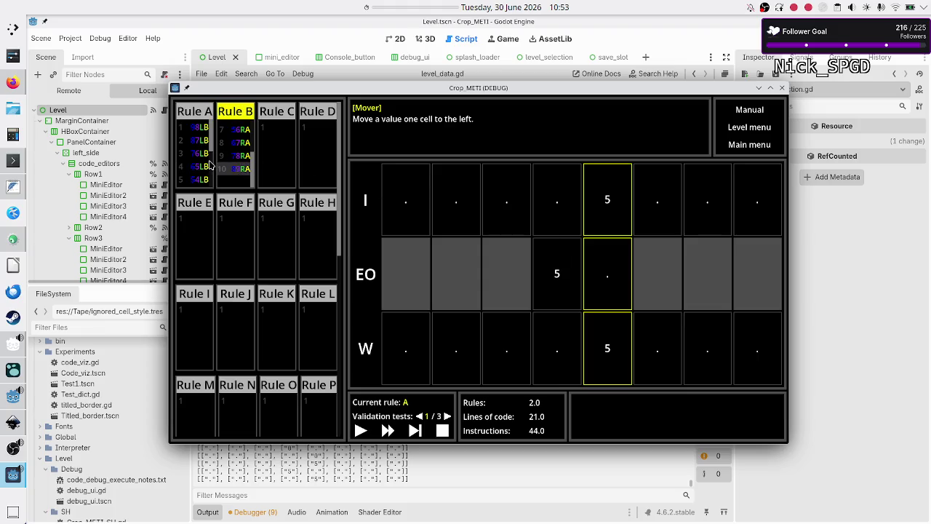
click(203, 167)
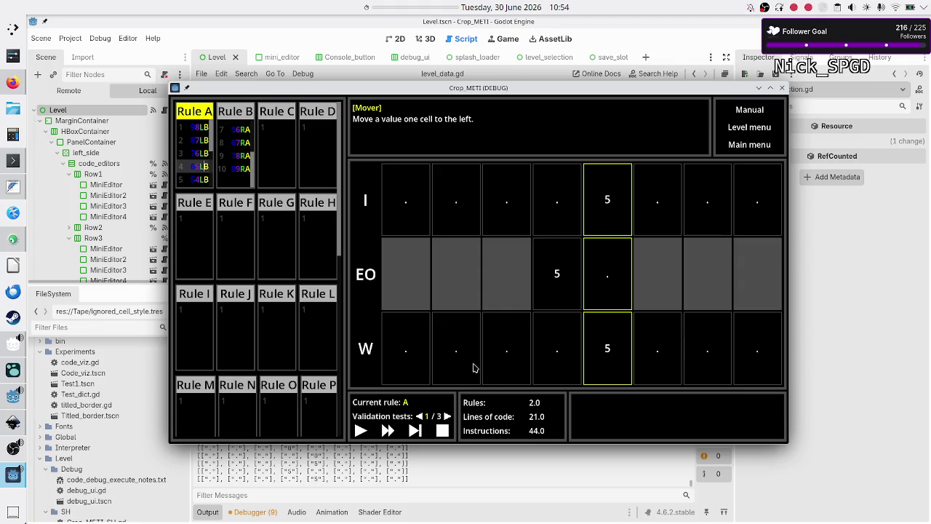
click(334, 31)
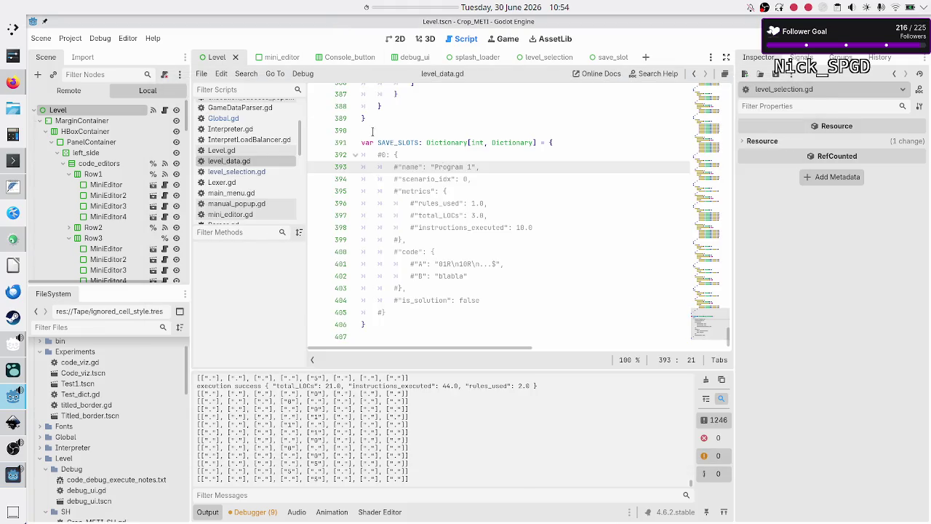
Scroll up through level_data.gd's validation test inputs and expected outputs
scroll(447, 173, up, 8)
scroll(446, 173, up, 6)
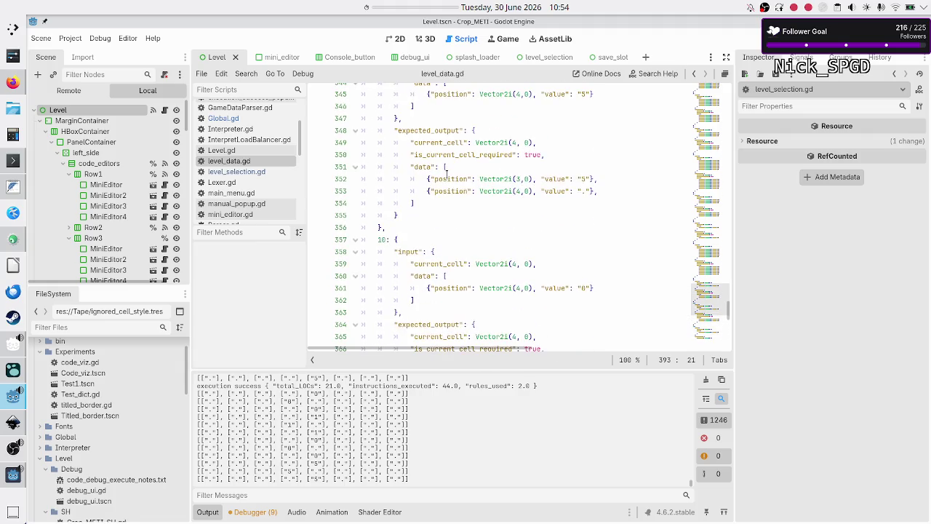
scroll(447, 173, up, 13)
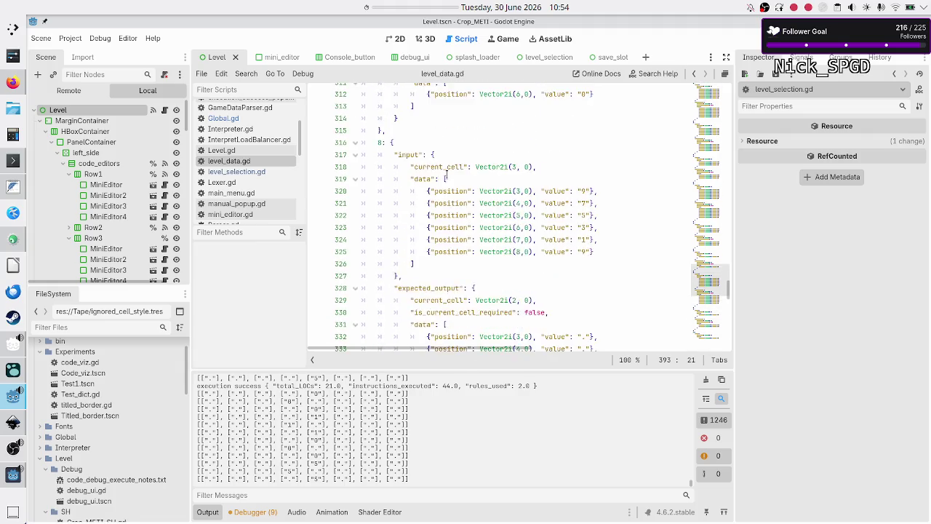
scroll(446, 173, right, 5)
scroll(446, 173, left, 5)
scroll(446, 173, up, 12)
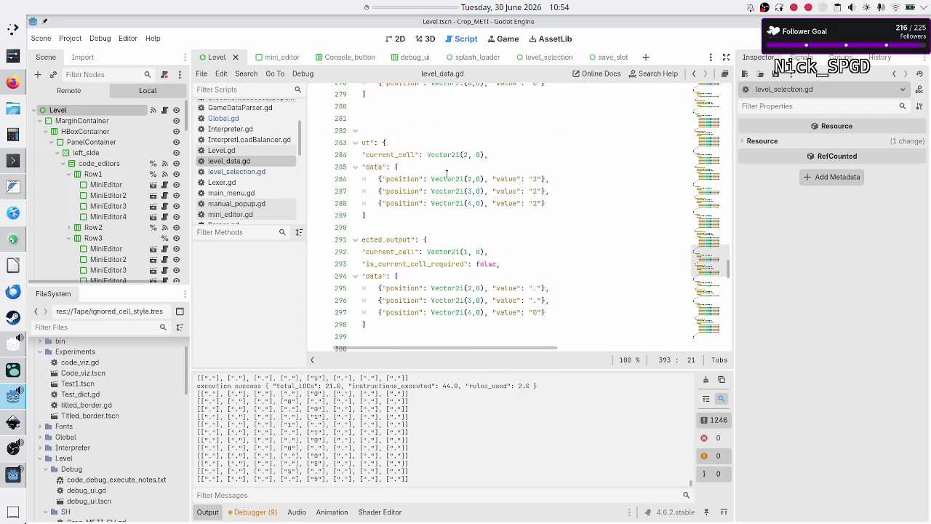
scroll(447, 173, up, 1)
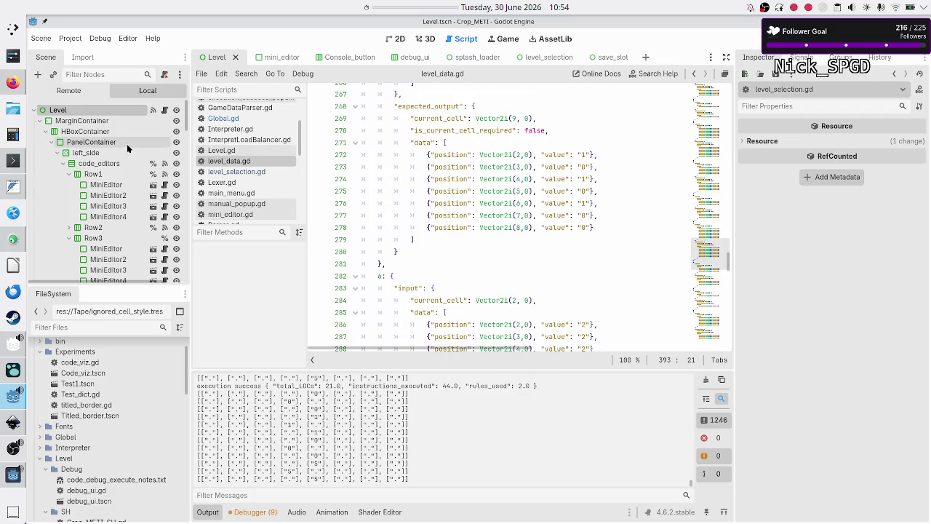
Switch from the untitled scratch notes to the Logseq Studio_KB journal for Jun 30th, 2026
click(13, 191)
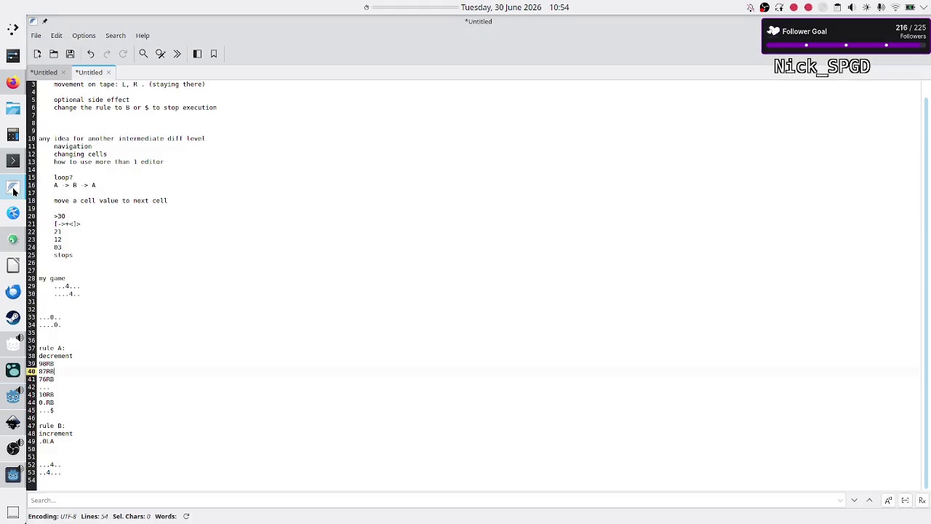
mouse_move(12, 246)
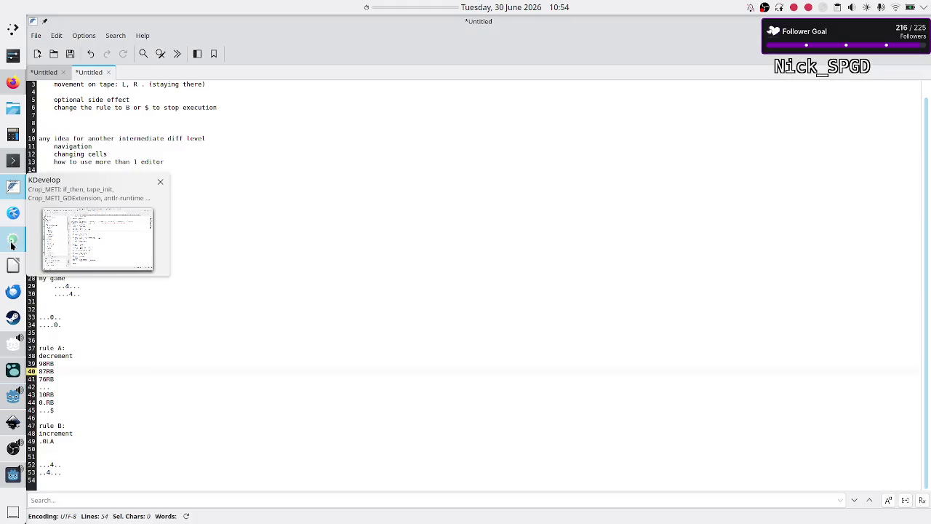
click(13, 369)
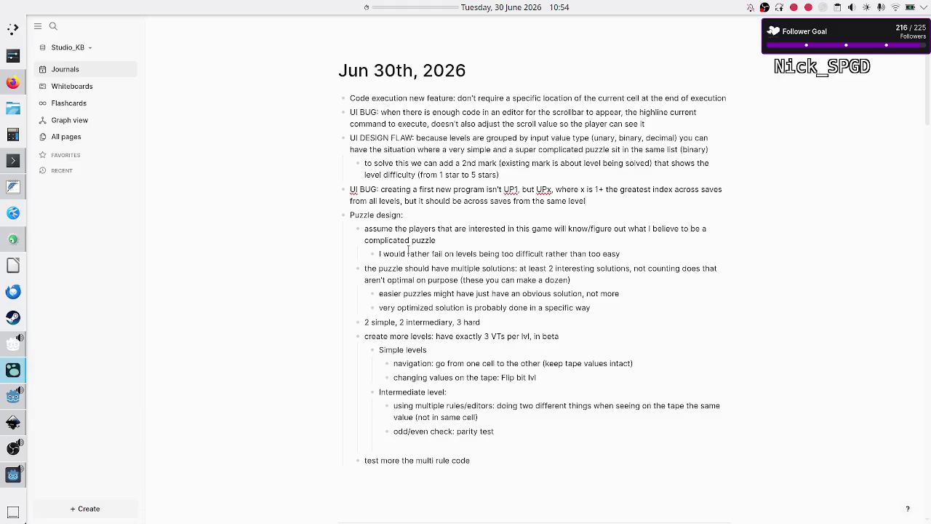
Add a new bullet linking [[Game 1]] below 'test more the multi rule code'
scroll(456, 418, down, 2)
scroll(457, 418, up, 1)
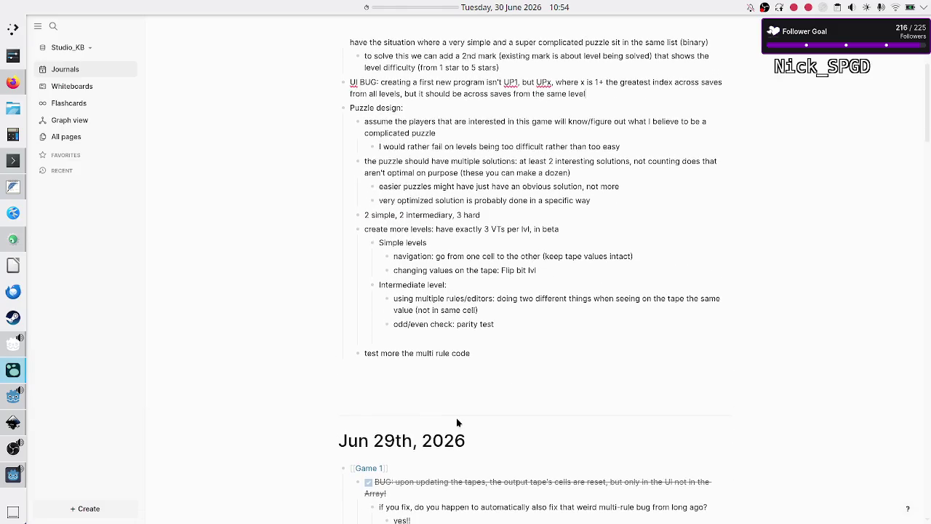
click(475, 353)
key(Return)
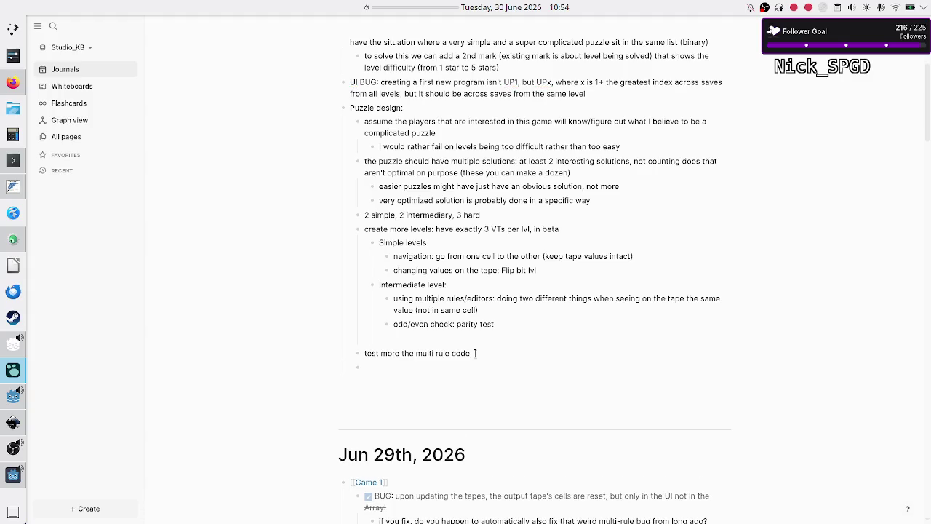
text([[)
text(Game)
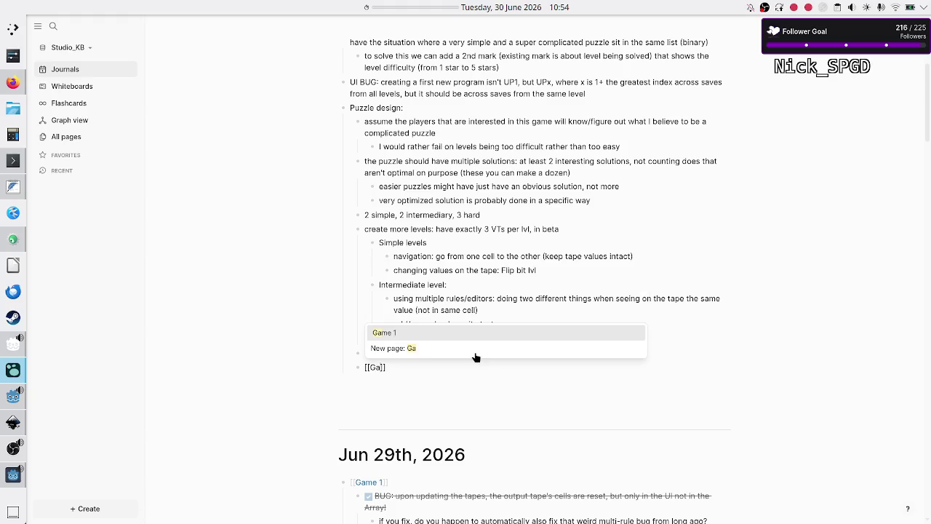
key(Return)
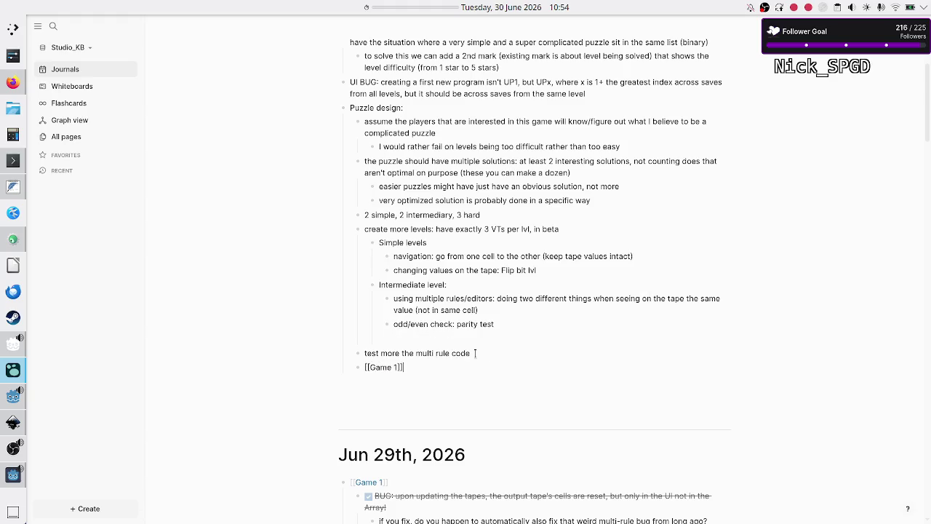
key(Return)
Add a nested [[VT ideas]] page link and start a bullet beneath it
text([[VT Ide)
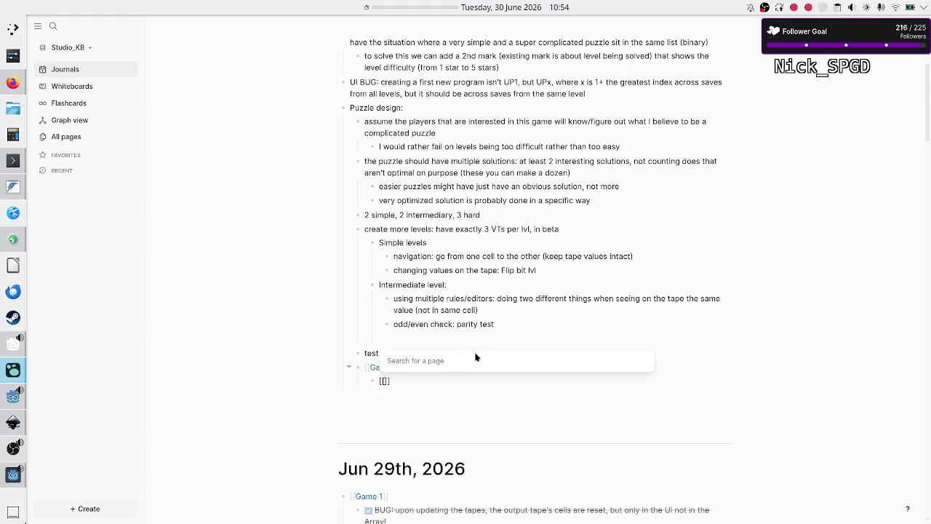
text(as)
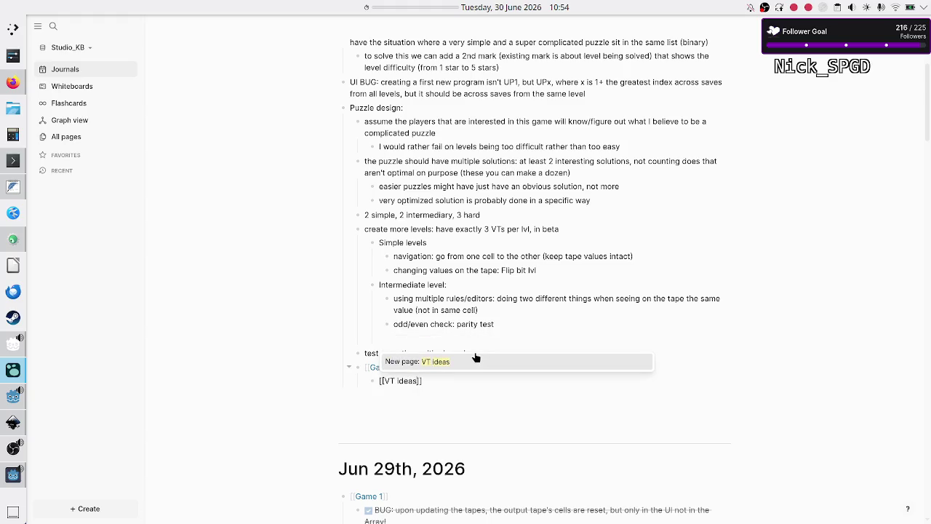
key(Return)
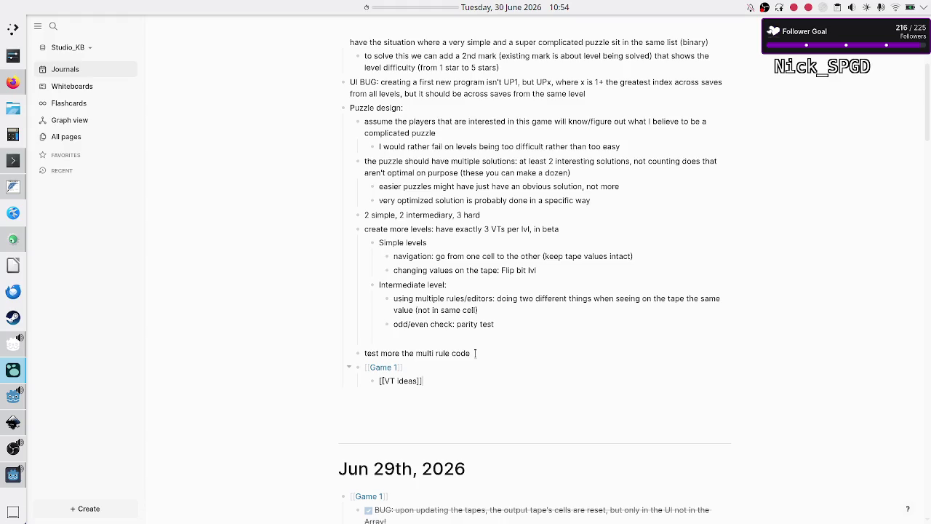
key(Return)
Write the note asking whether VTs could be randomly generated at runtime instead of a hardcoded dict/JSON
text(instead of )
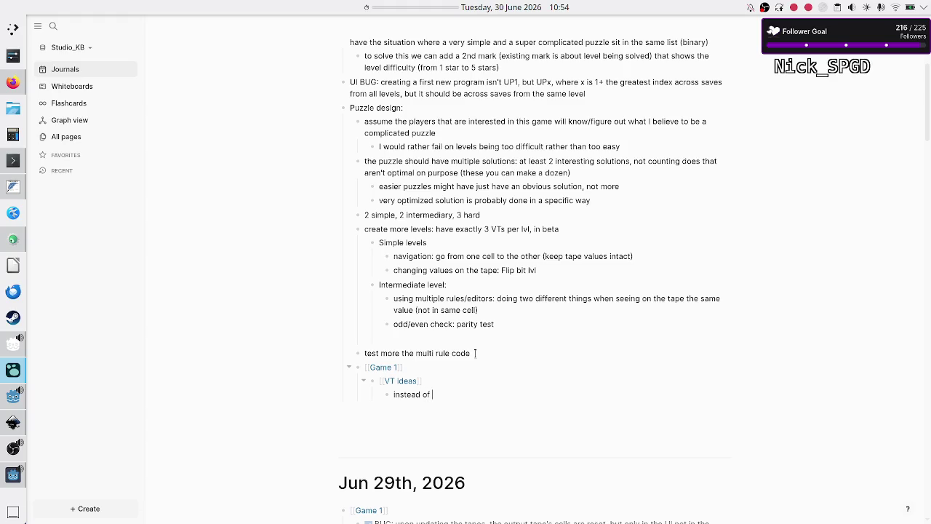
text(reading )
text(VTs from a)
text(n hardcoded )
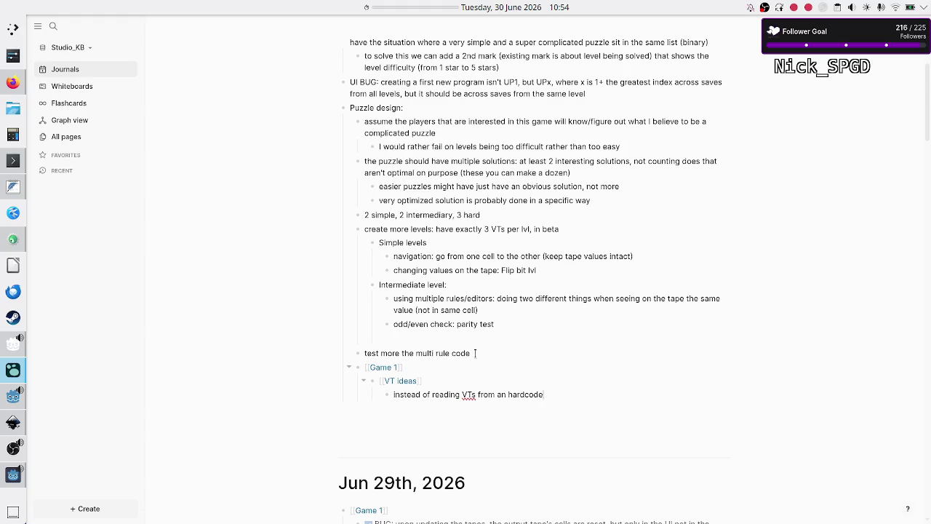
text(dict/J)
text(SON, co)
text(uld we have ra)
text(ndom)
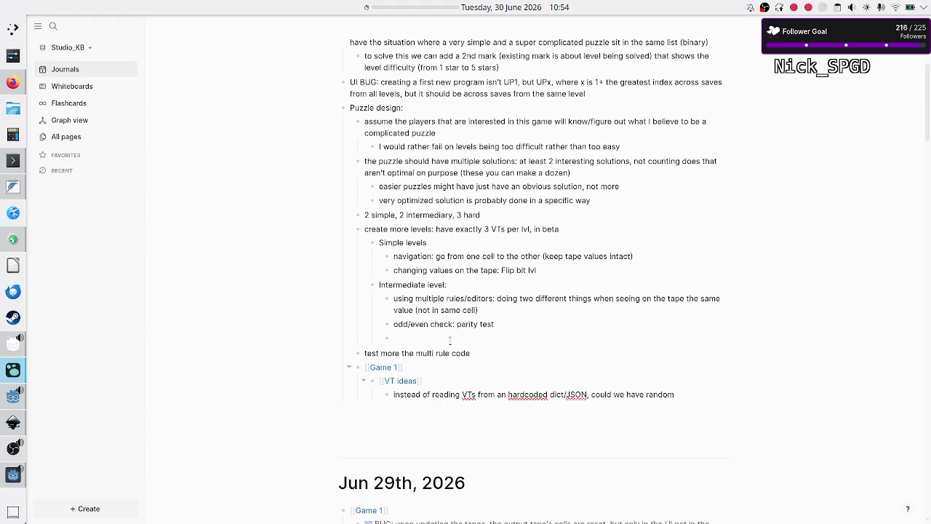
key(BackSpace)
text(ly gene)
text(rated )
text(VTs ar)
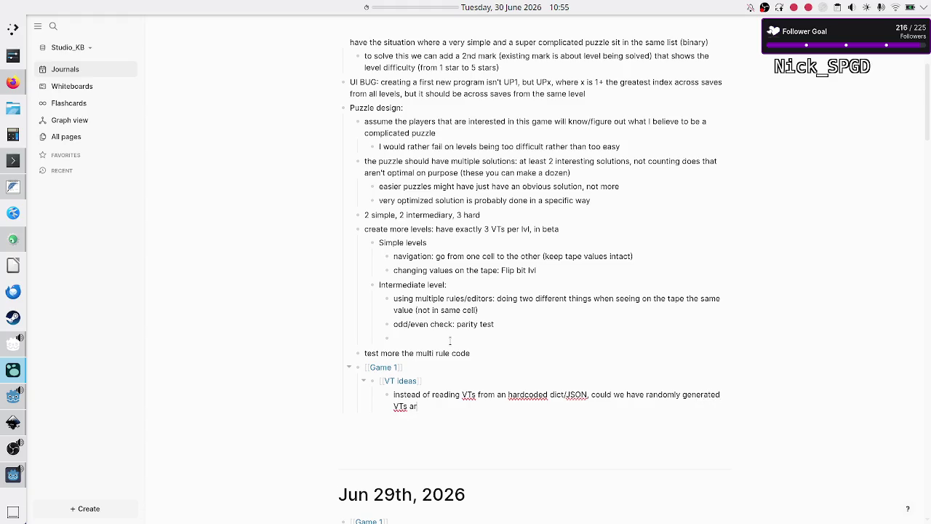
key(BackSpace)
text(t runtime and should we?)
Begin a sub-point that different players will get different VTs, fixing the 'instruction' typo
key(Return)
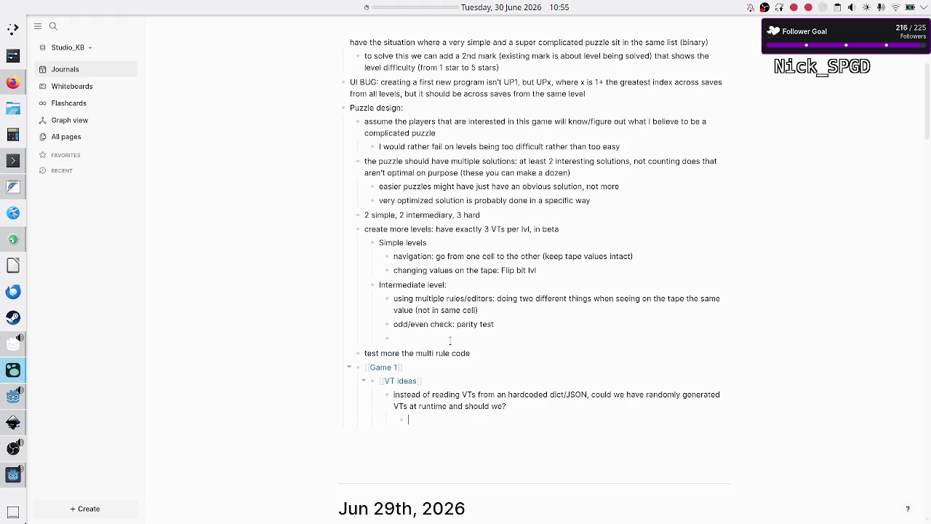
text(dif)
text(ferent pla)
text(yers)
text( will get )
text(different V)
text(Ts, there )
text(fore their i)
text(nsnt)
key(BackSpace)
key(BackSpace)
Finish the instruction-average note and add a sub-bullet that leaderboard placement could depend on VT-generation luck
text(truction average is )
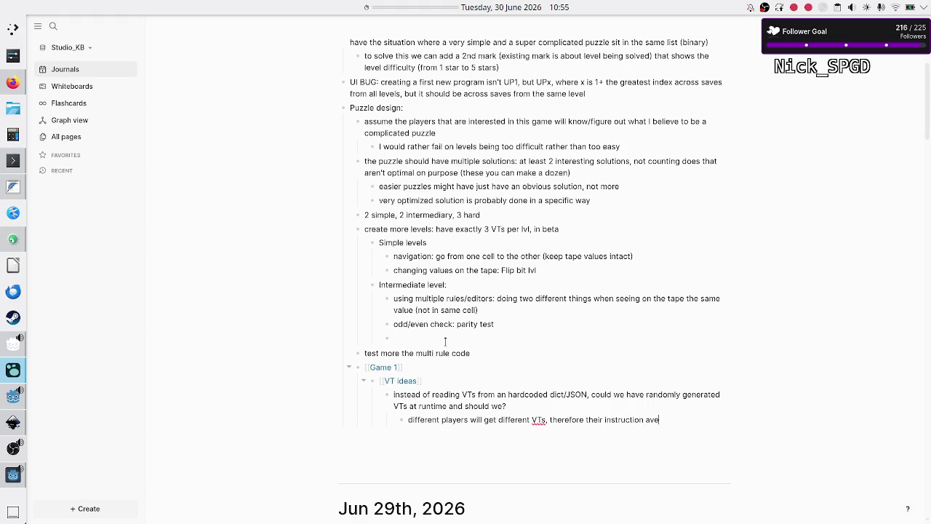
text(different)
key(Return)
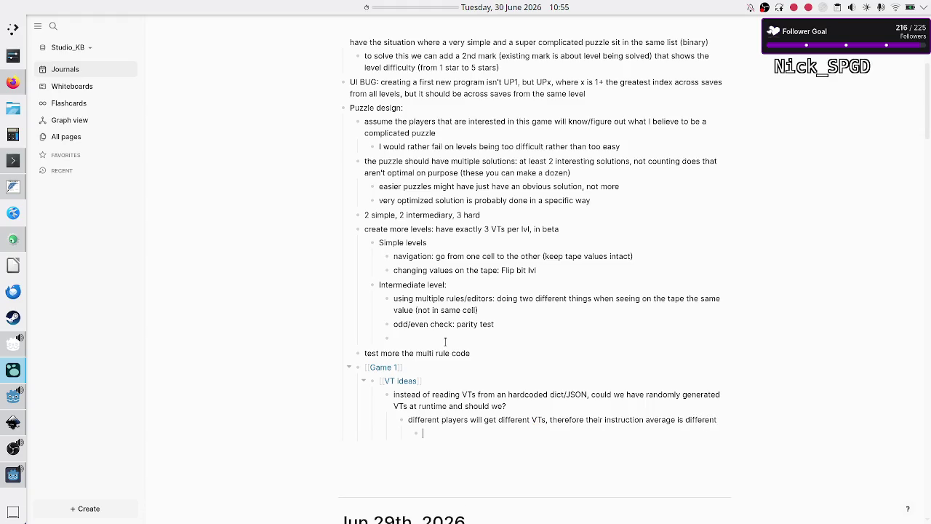
text(asolution e)
text(nds up )
text(in the le)
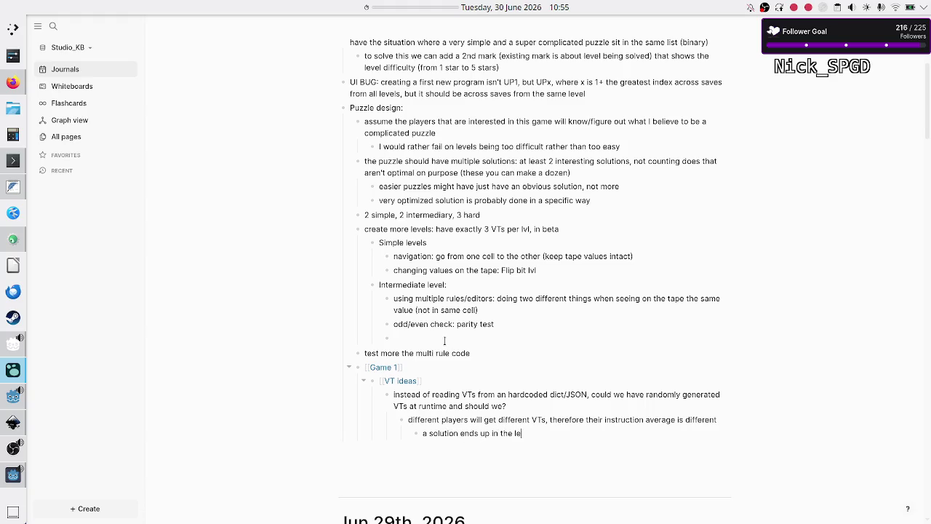
text(aderboard )
text(above another)
text( just on )
text(luck )
text(de)
key(BackSpace)
key(BackSpace)
text(from VT gener)
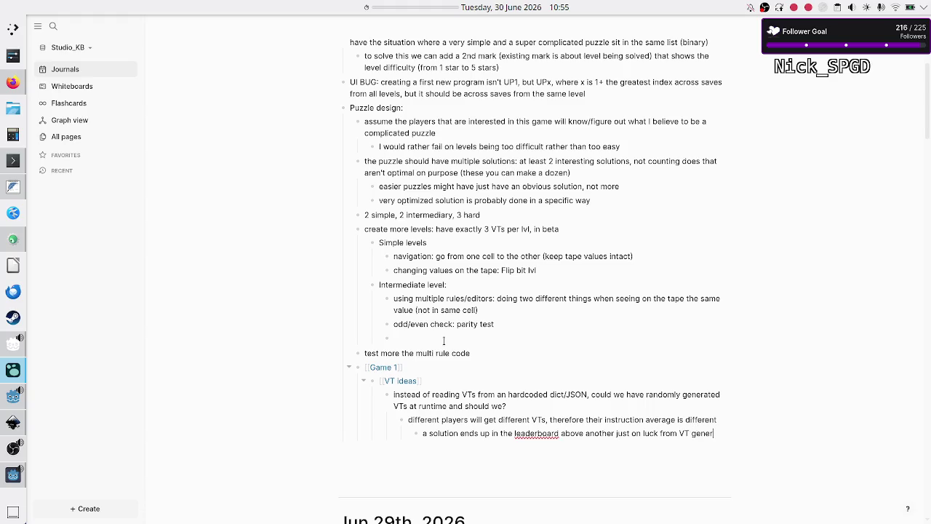
key(BackSpace)
key(BackSpace)
text(.)
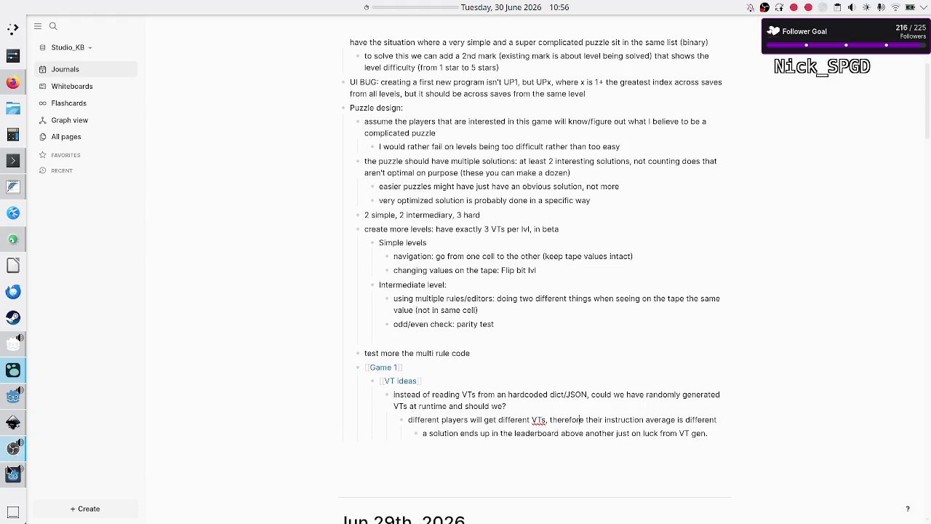
click(11, 474)
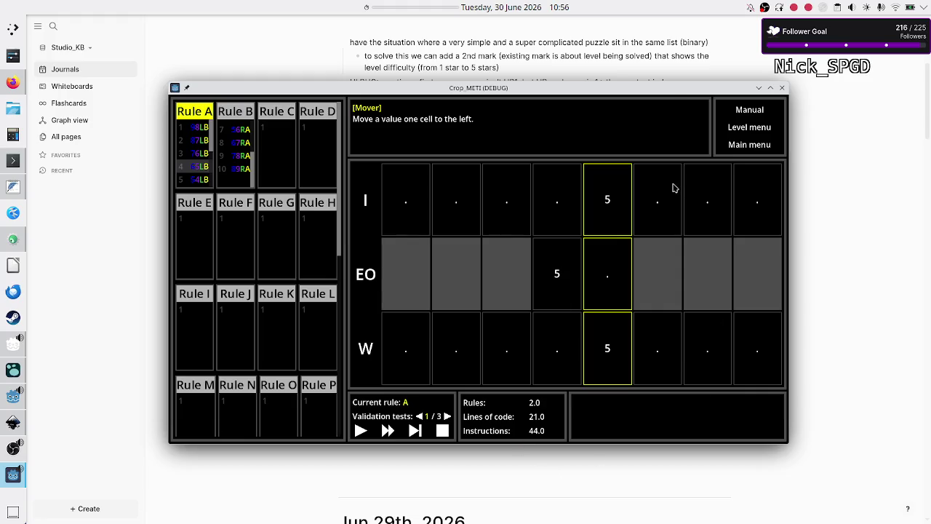
Reposition the game window and cycle validation tests 1–3, ending on test 3 with input 1
drag(675, 92, 707, 114)
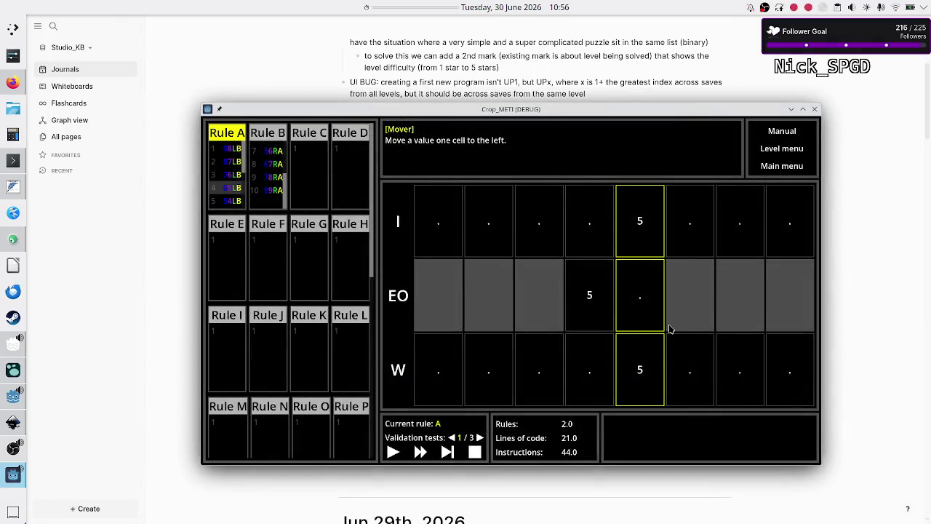
click(479, 438)
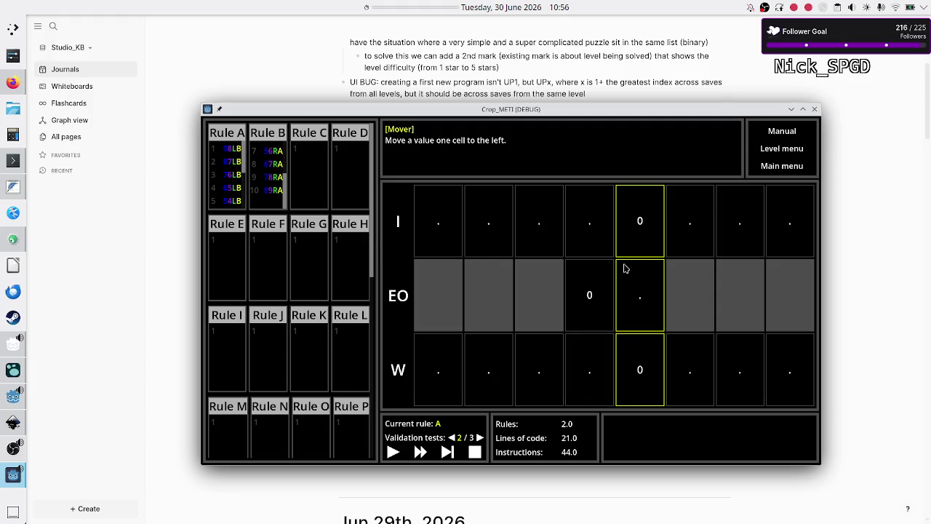
click(479, 438)
click(452, 437)
click(452, 437)
click(478, 437)
click(480, 437)
drag(230, 187, 220, 148)
click(235, 188)
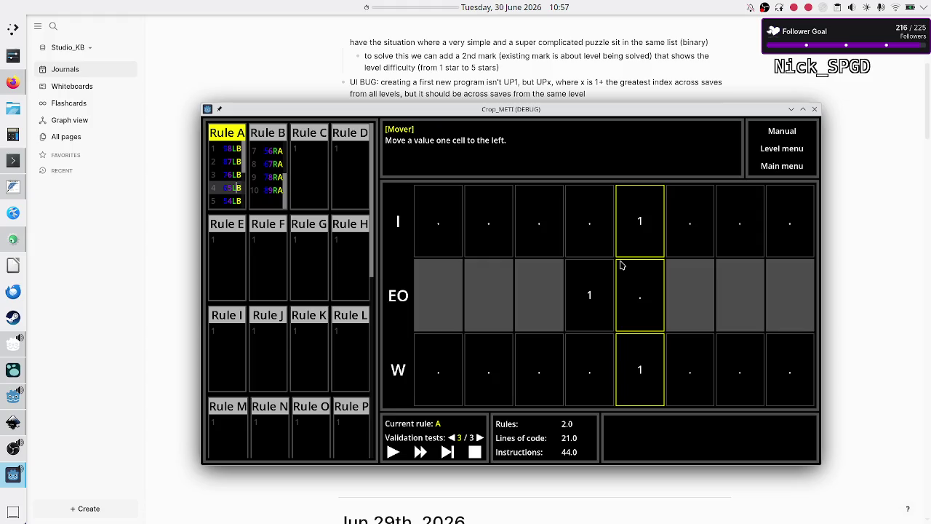
Deselect Rule A and run the Mover program through all validation tests until the solved dialog returns
click(480, 437)
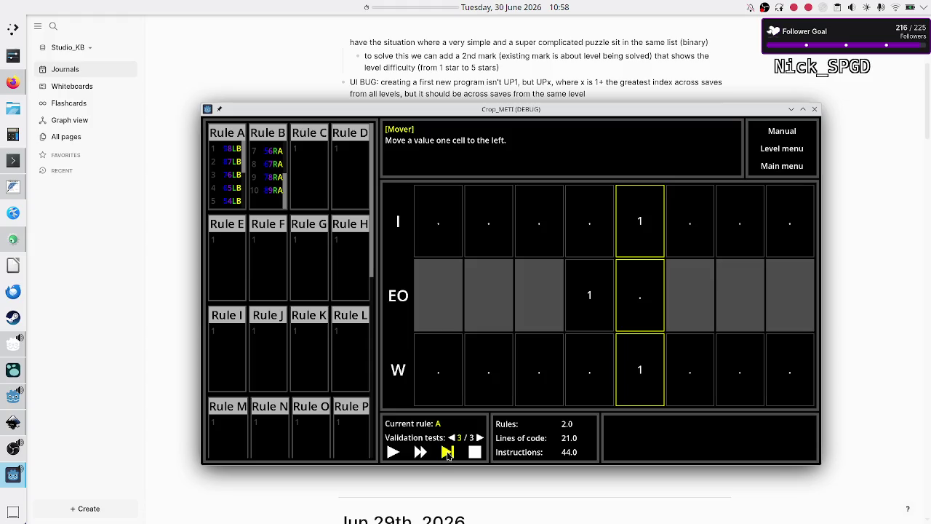
click(394, 452)
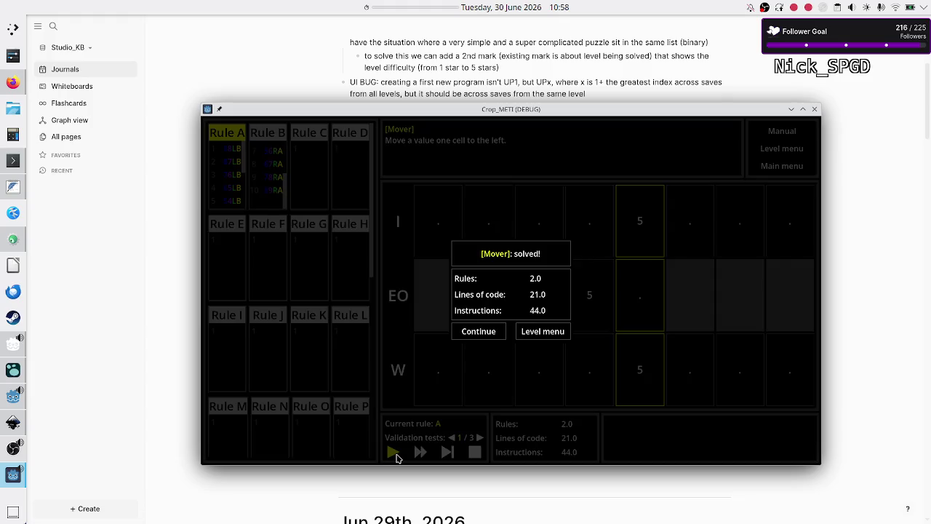
On the level menu, browse the Unary and Binary modules, then return to Decimal
click(530, 331)
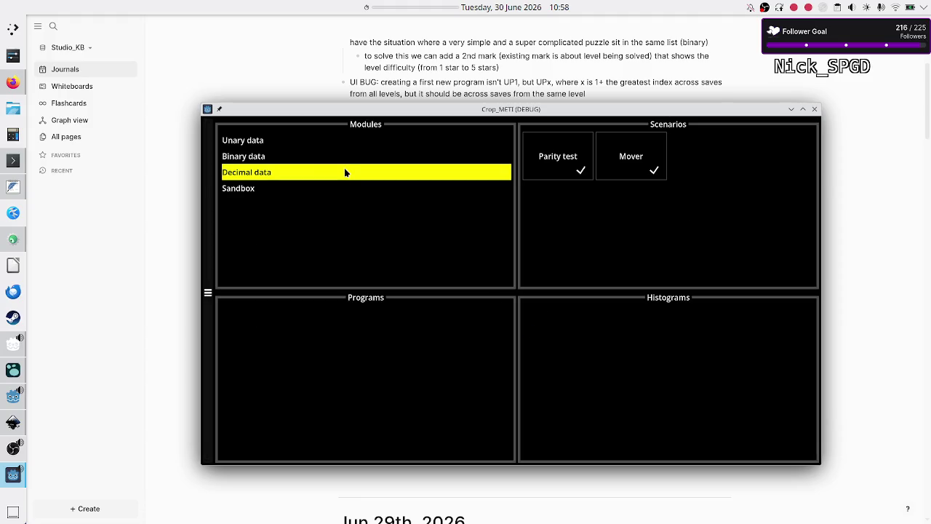
click(275, 140)
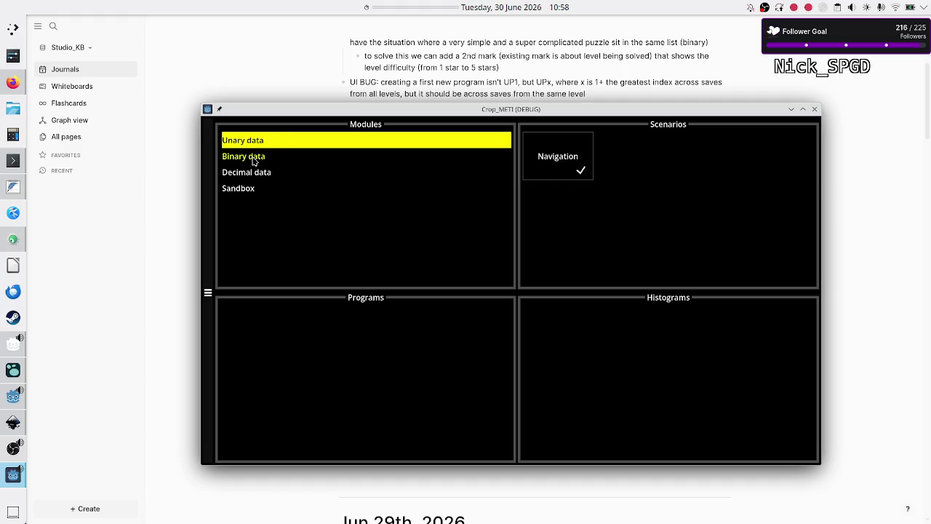
click(254, 157)
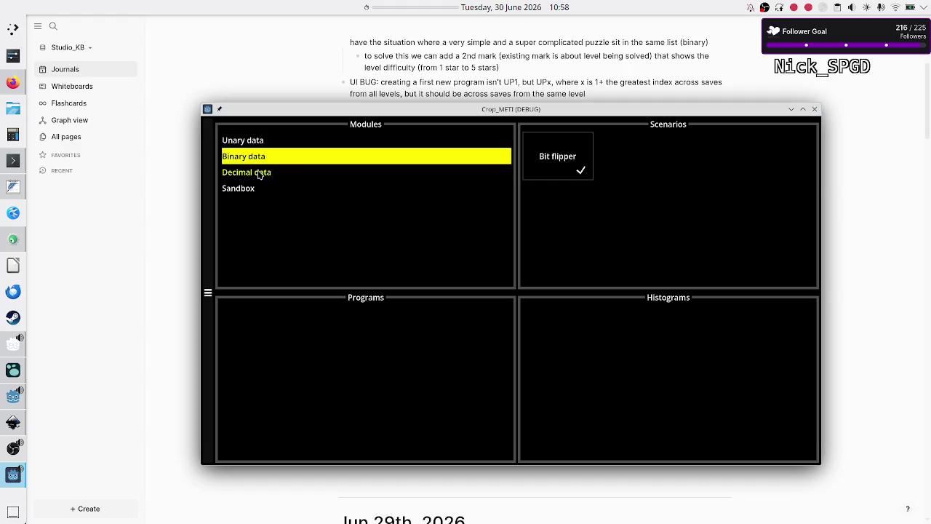
click(260, 174)
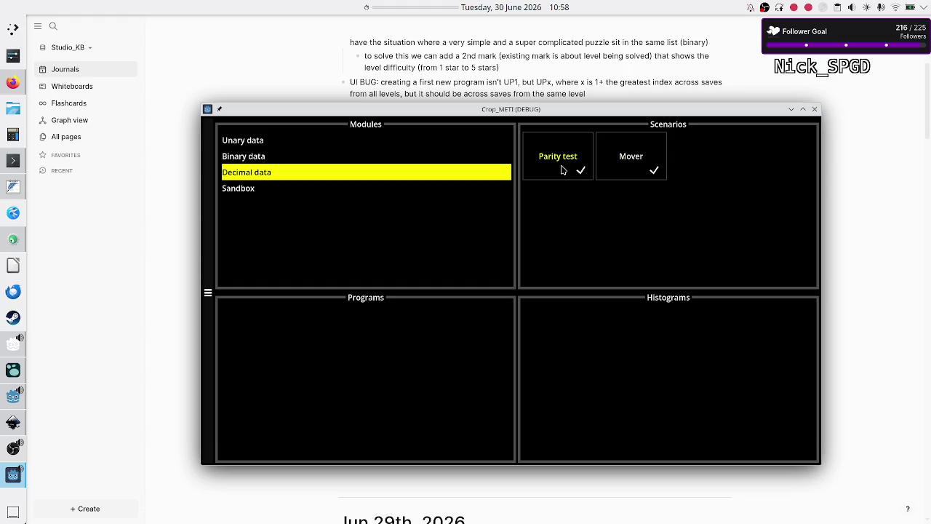
Show Mover's Untitled Program 5 (2 rules, 21 LOC, 44 instructions), then open the timer's options
click(564, 169)
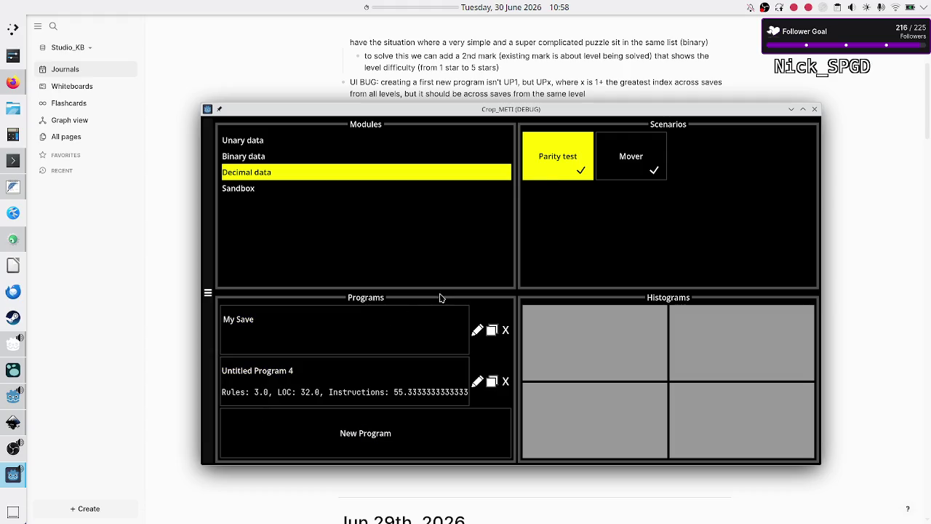
click(647, 155)
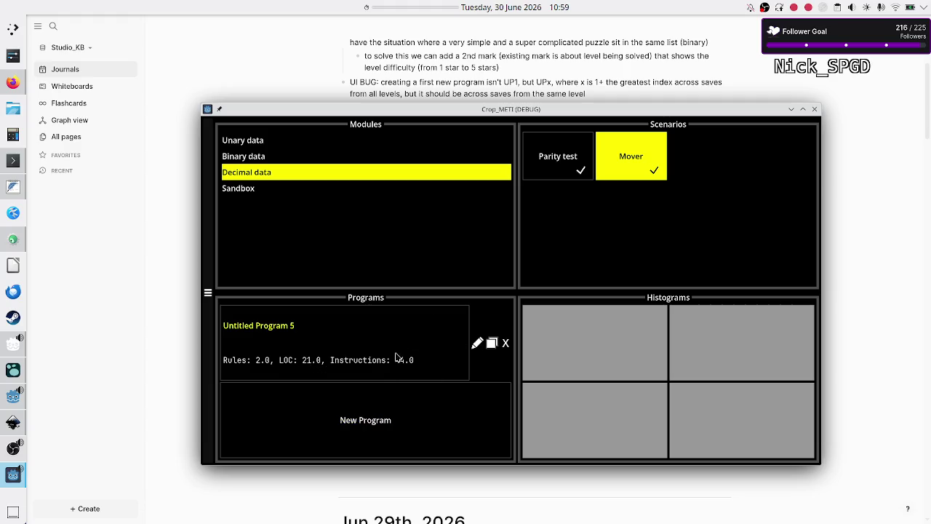
click(569, 165)
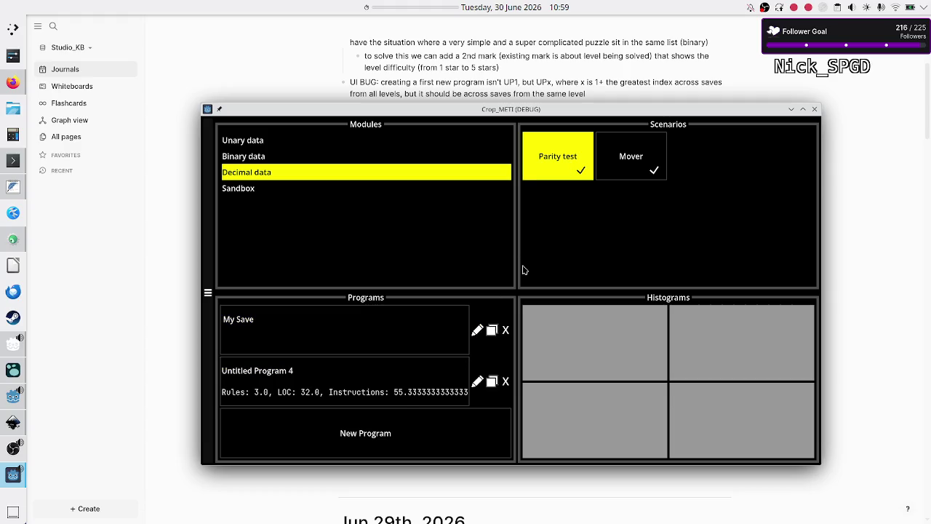
click(634, 158)
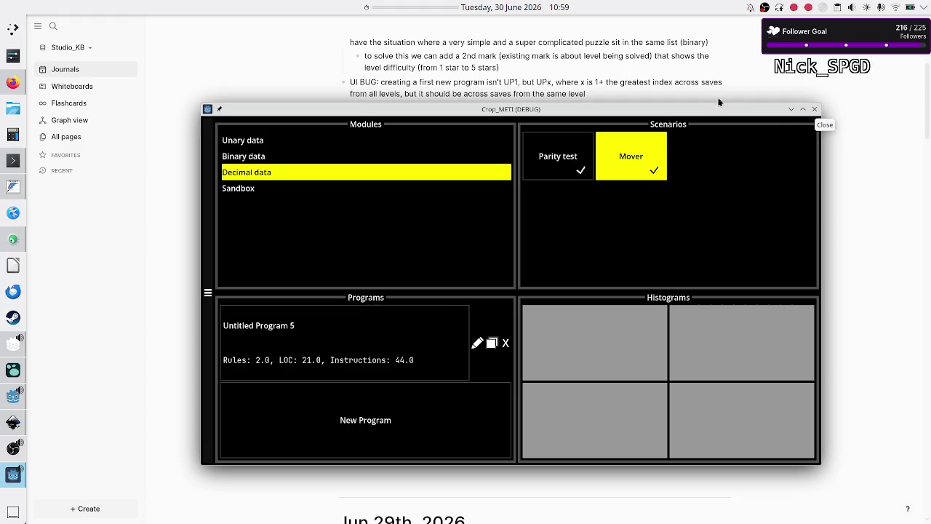
right_click(423, 5)
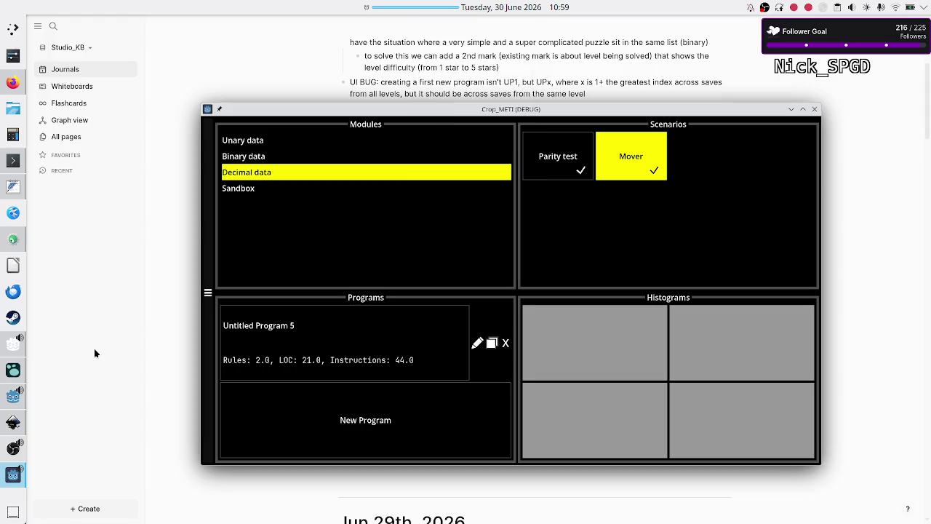
Mute the Microphone in OBS Studio's Audio Mixer and minimize the OBS window
click(12, 450)
click(314, 432)
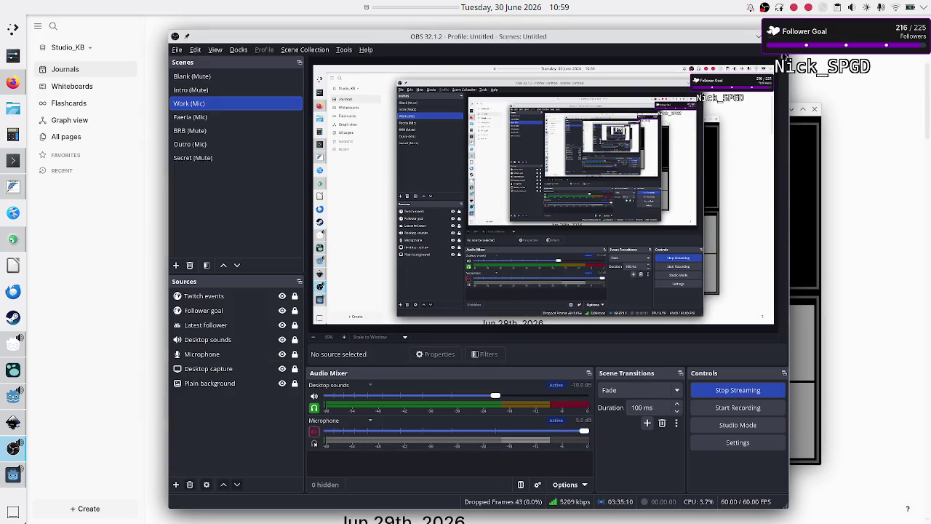
click(758, 37)
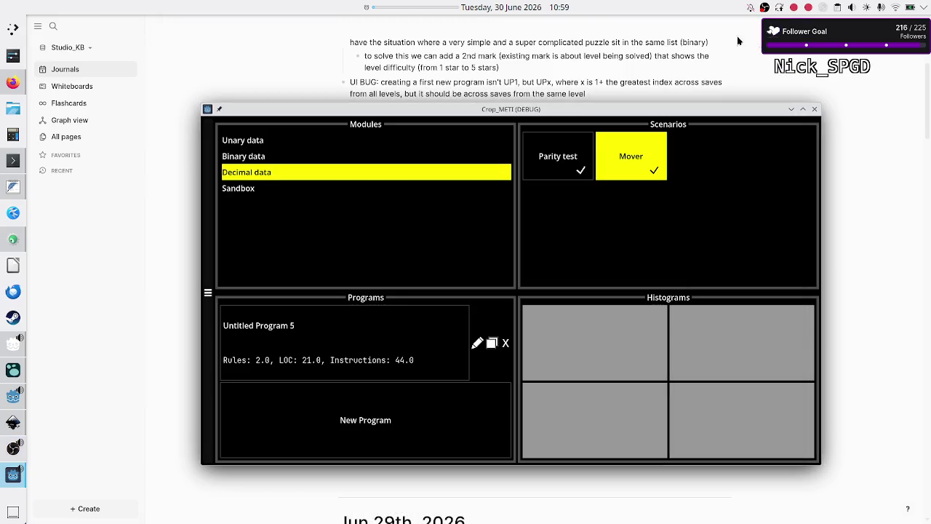
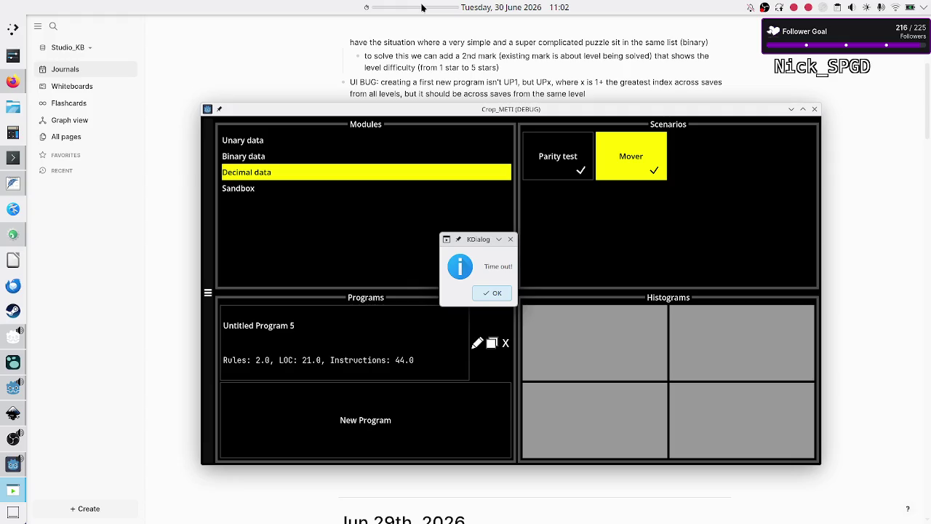
Dismiss the Crop_METI 'Time out!' box and bring OBS Studio to the front
click(497, 292)
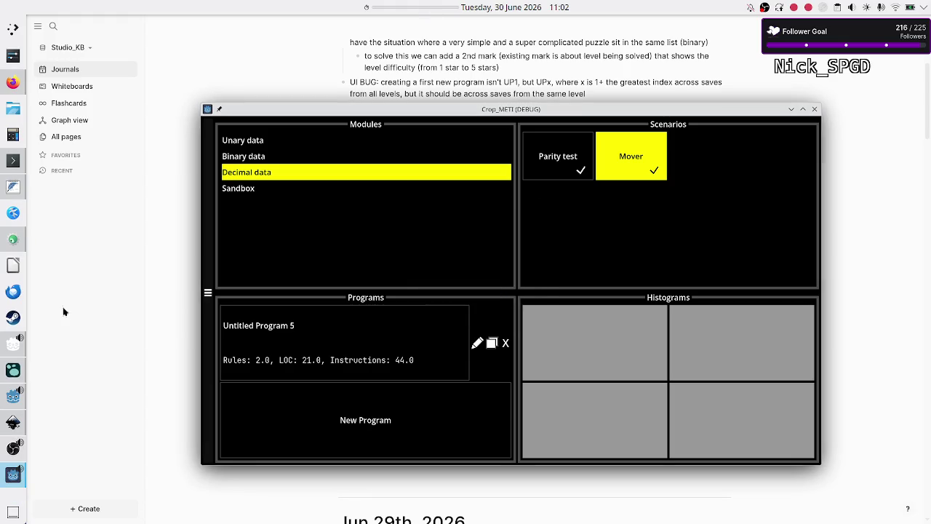
click(11, 447)
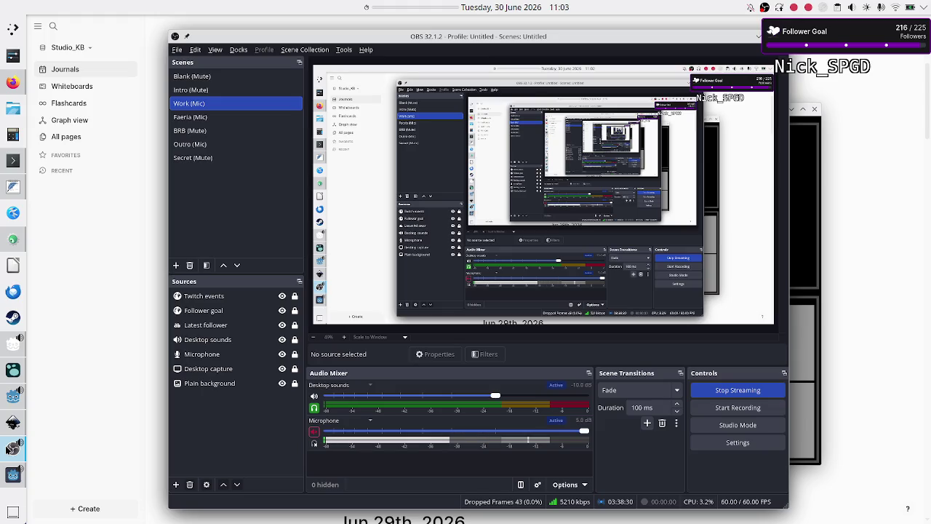
Unmute the OBS microphone, minimize OBS, and return to the Godot editor's level_data.gd
click(314, 432)
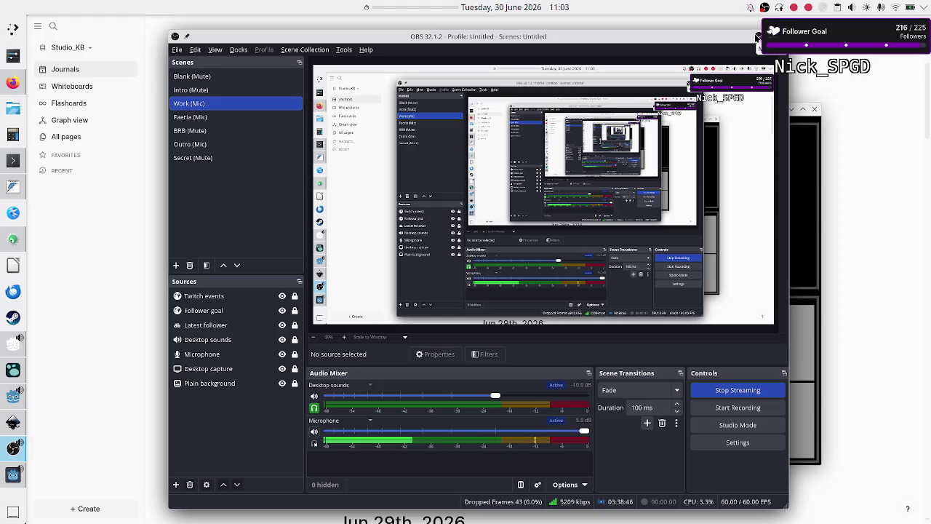
click(757, 37)
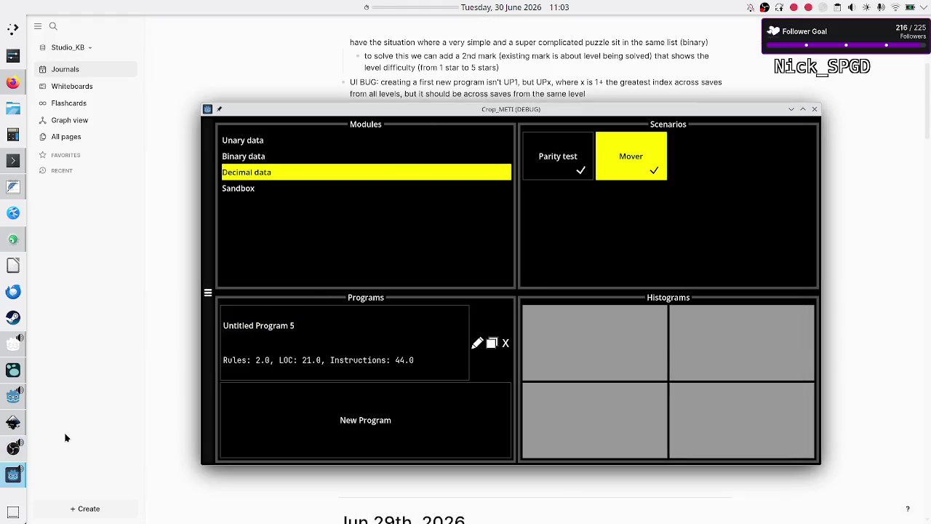
mouse_move(14, 485)
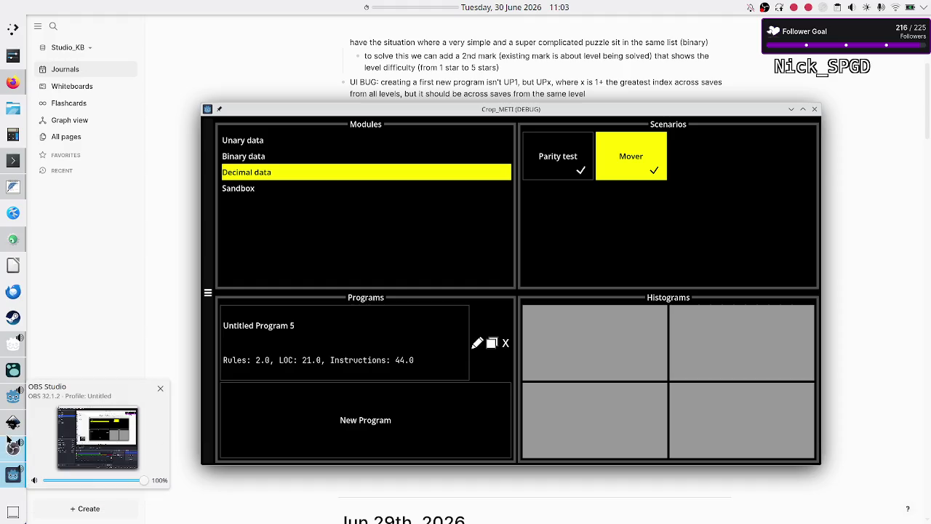
click(11, 398)
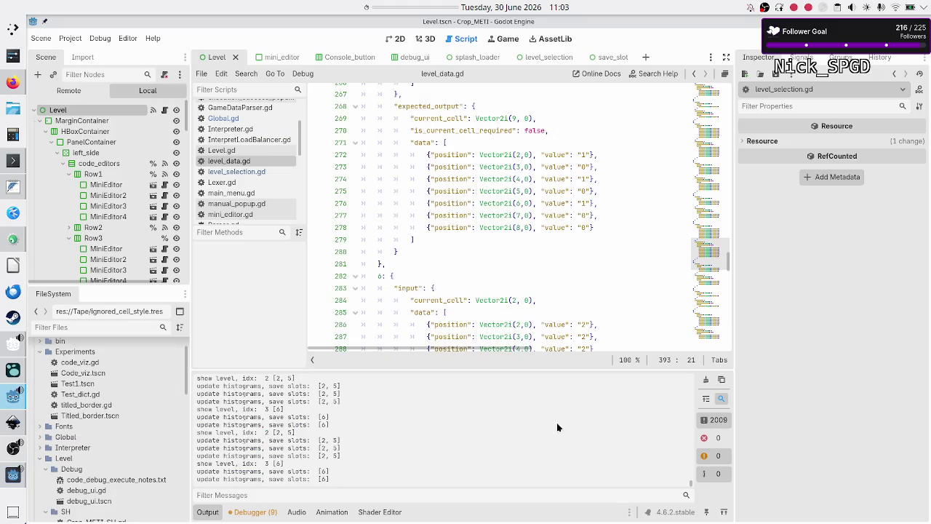
Clear the Godot output log and bring the Crop_METI (DEBUG) window back in front
click(712, 420)
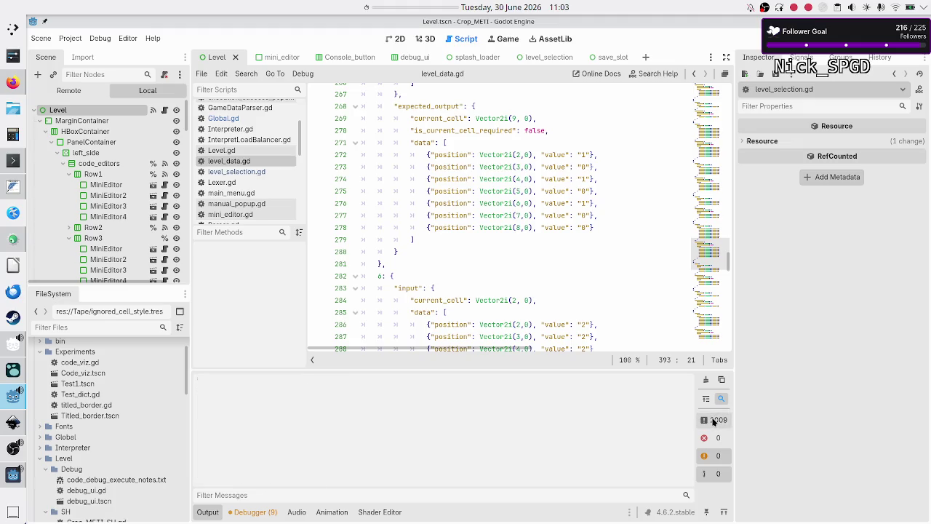
click(712, 421)
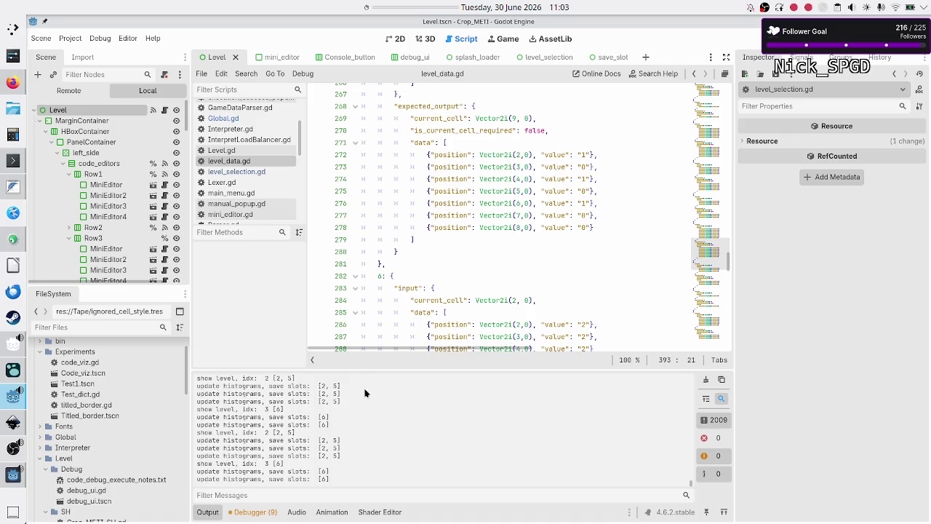
scroll(395, 424, up, 3)
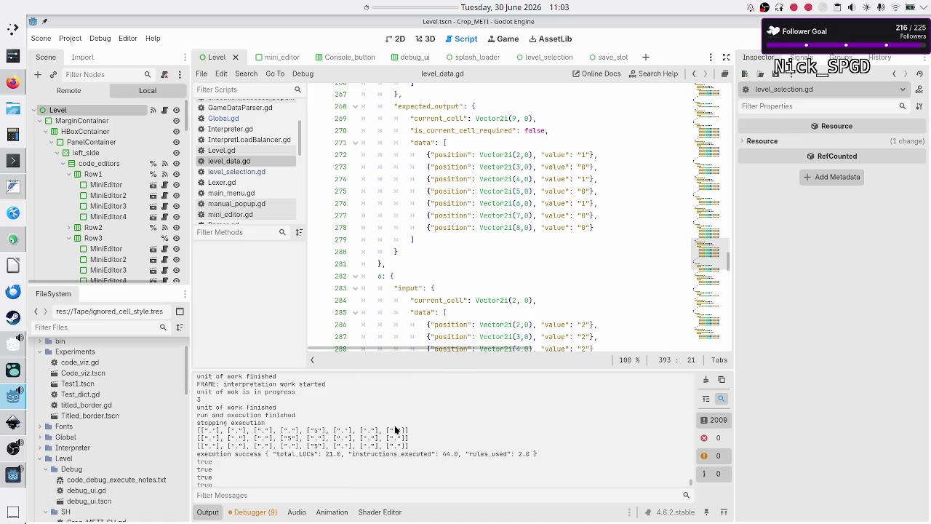
scroll(394, 429, down, 2)
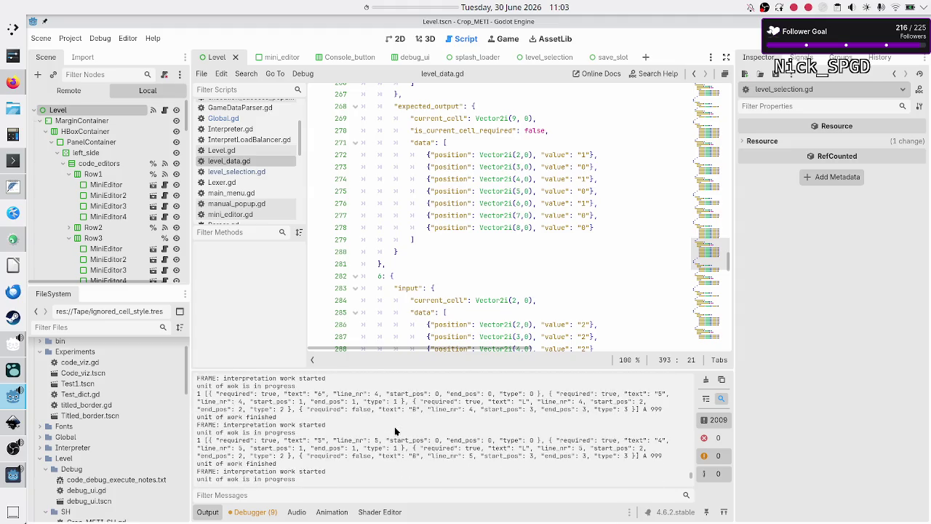
click(705, 379)
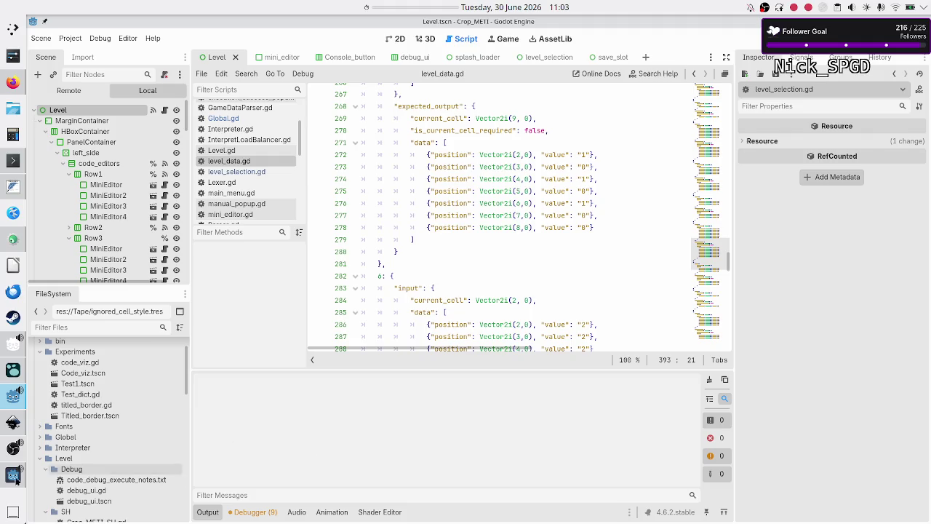
mouse_move(13, 475)
click(95, 455)
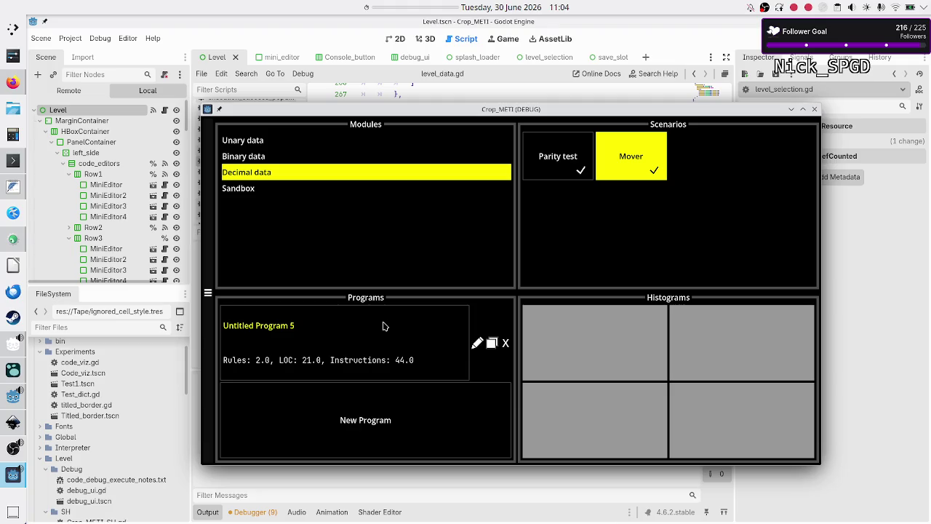
Show the Twitch Stream Manager dashboard in the browser
click(13, 82)
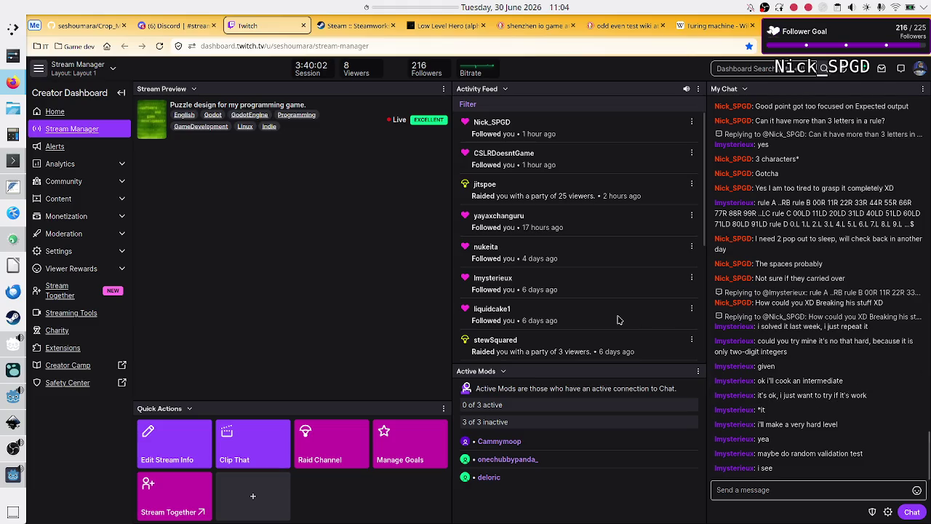
Bring the Crop_METI (DEBUG) window with Untitled Program 5 back over the dashboard
click(11, 474)
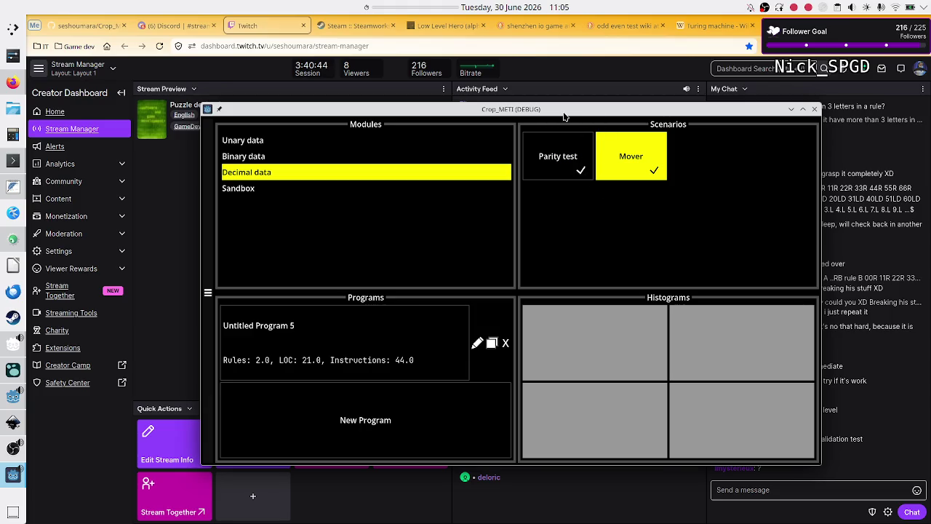
Move the Crop_METI window up and to the left, then switch to the Logseq journal
mouse_move(563, 114)
mouse_down()
mouse_move(552, 70)
mouse_move(550, 82)
mouse_up()
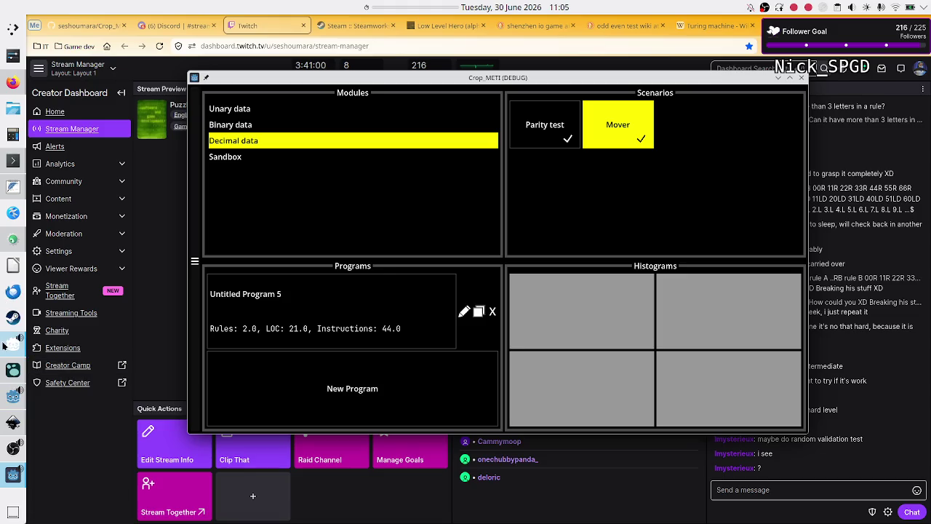
mouse_move(10, 346)
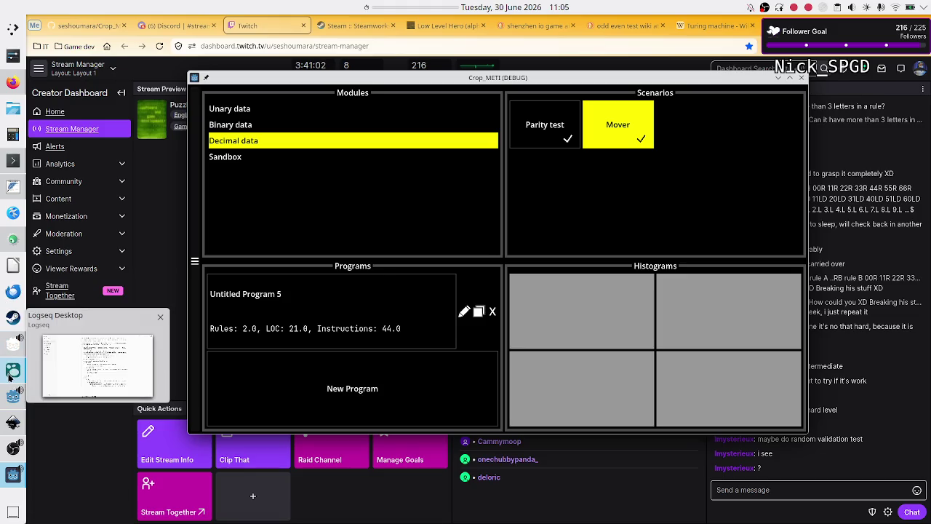
click(12, 369)
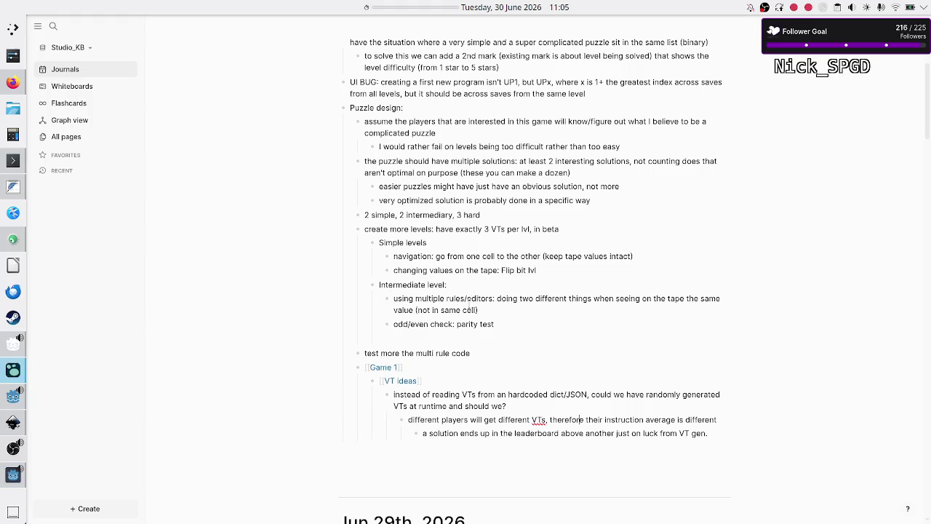
Select parts of the 'at least 2 interesting solutions' wording in the puzzle note
scroll(472, 289, up, 3)
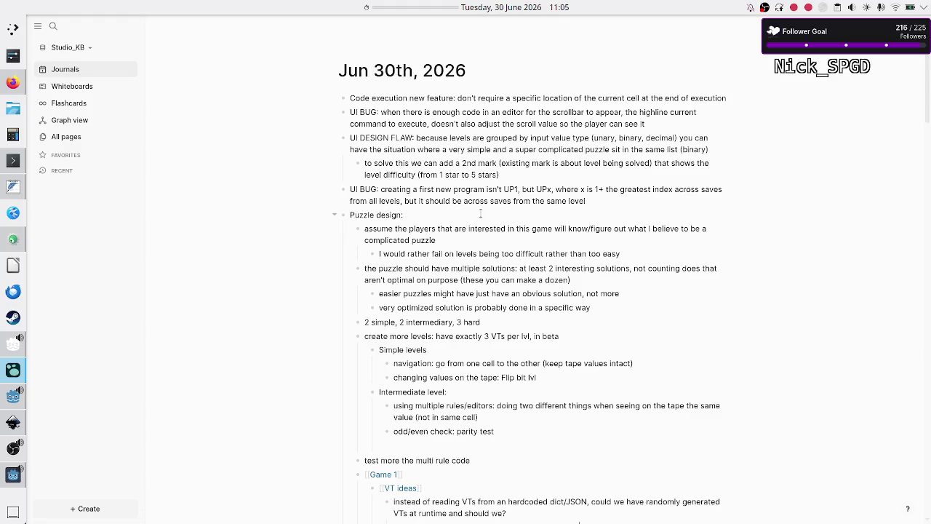
click(385, 234)
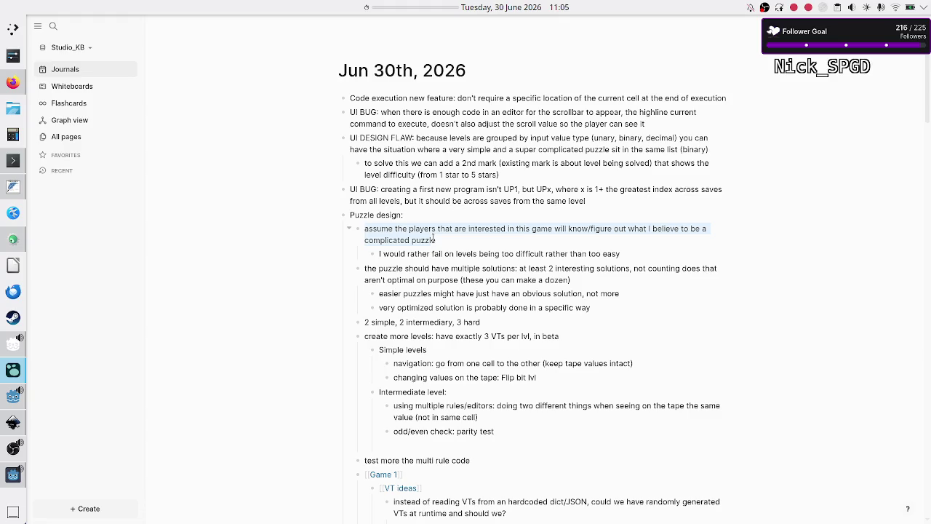
click(445, 240)
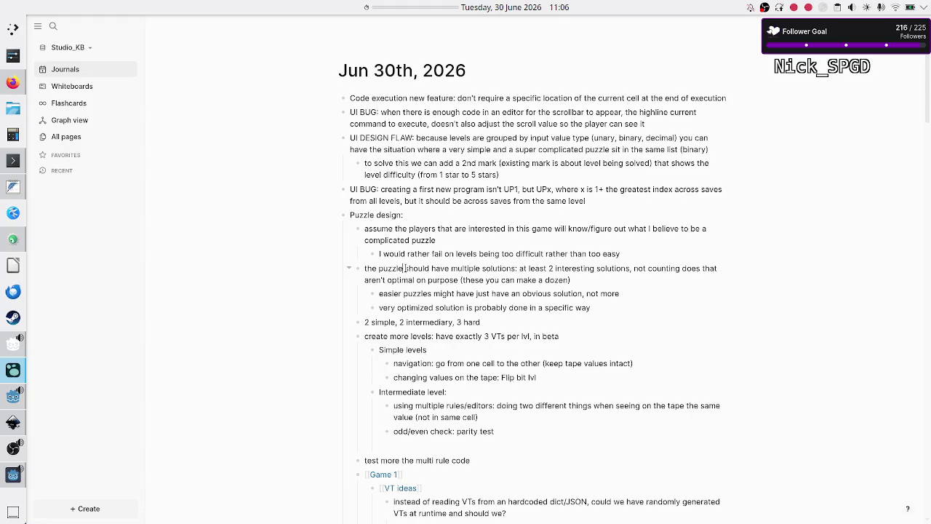
drag(517, 268, 371, 270)
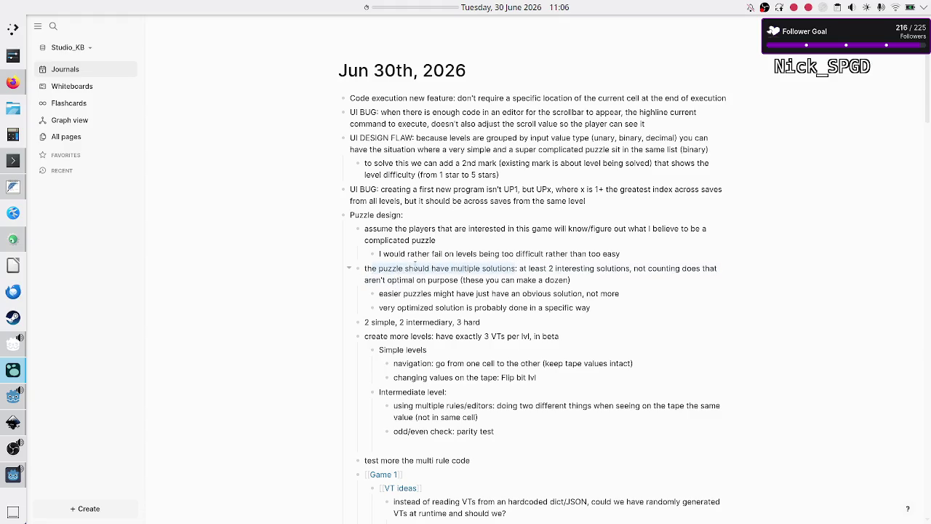
mouse_move(564, 269)
mouse_down()
mouse_move(627, 269)
mouse_move(599, 269)
mouse_up()
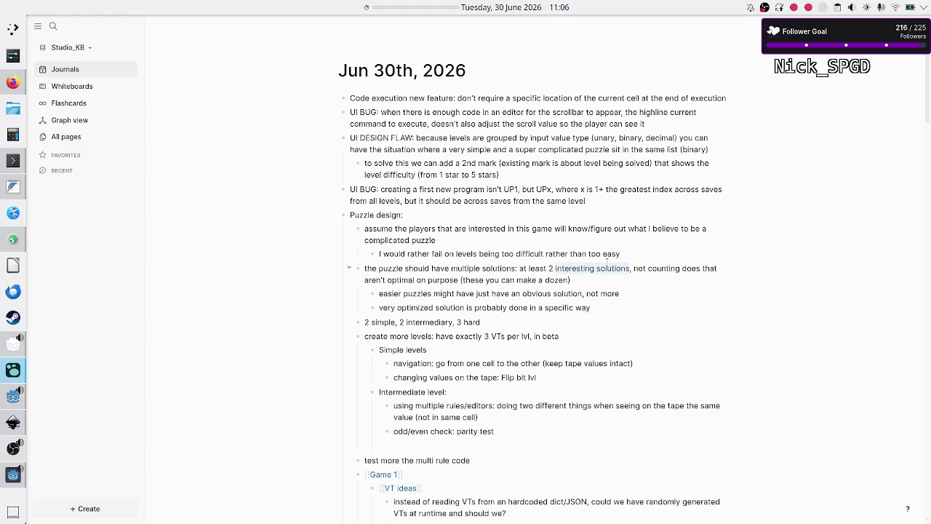
double_click(610, 268)
double_click(574, 267)
drag(519, 269, 627, 269)
click(627, 269)
drag(522, 267, 629, 269)
drag(550, 269, 627, 271)
click(586, 269)
click(556, 269)
Select and deselect the multiple-solutions block and the word 'interesting'
drag(577, 280, 366, 269)
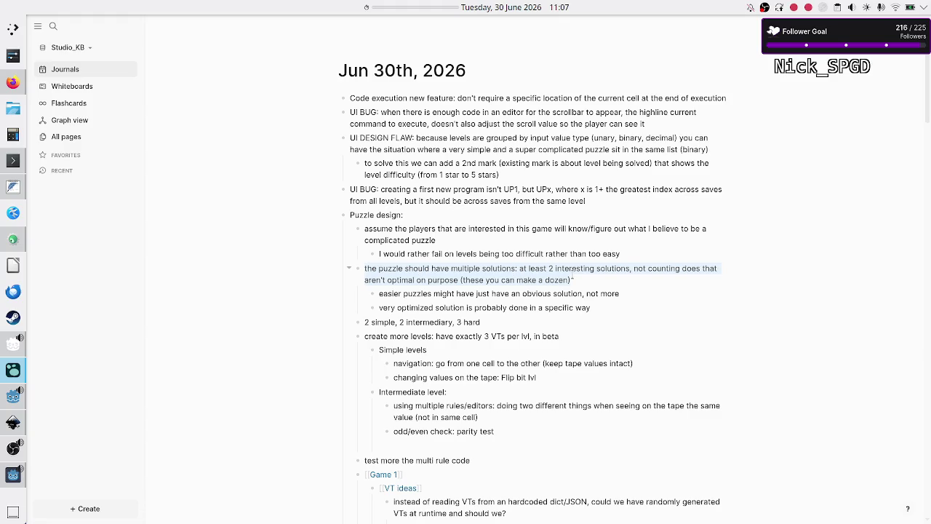
click(577, 278)
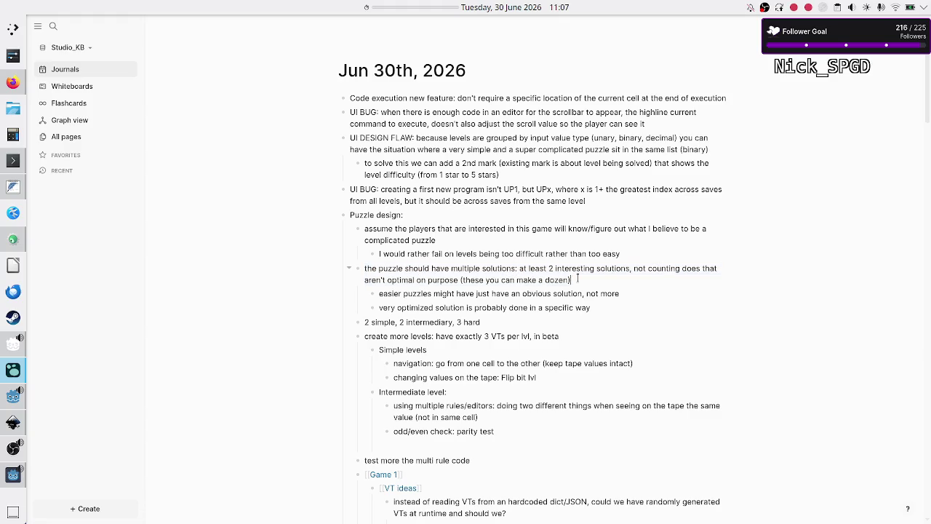
drag(577, 279, 419, 236)
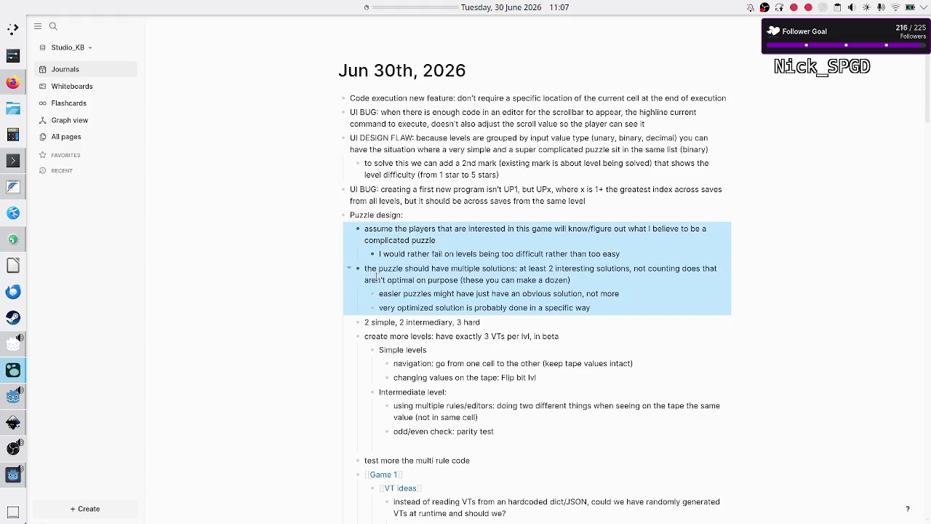
click(372, 269)
drag(371, 268, 514, 279)
key(Escape)
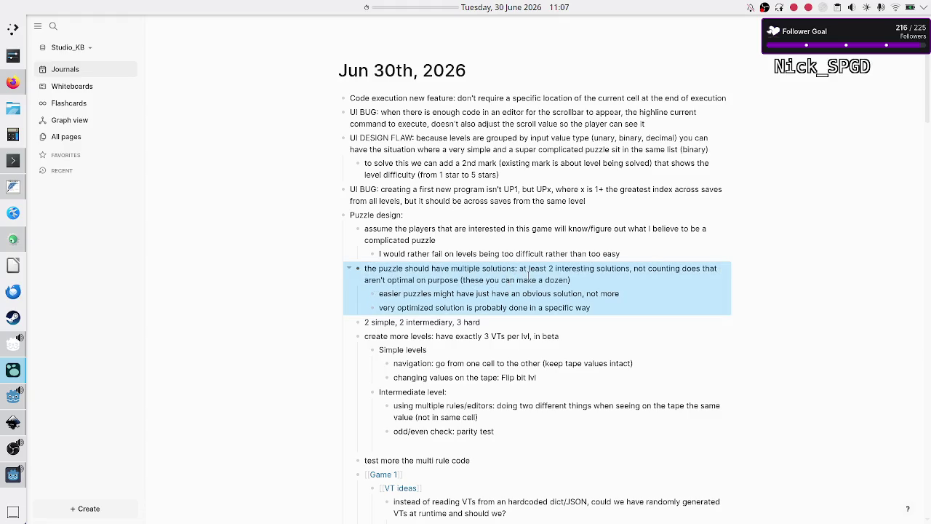
key(Escape)
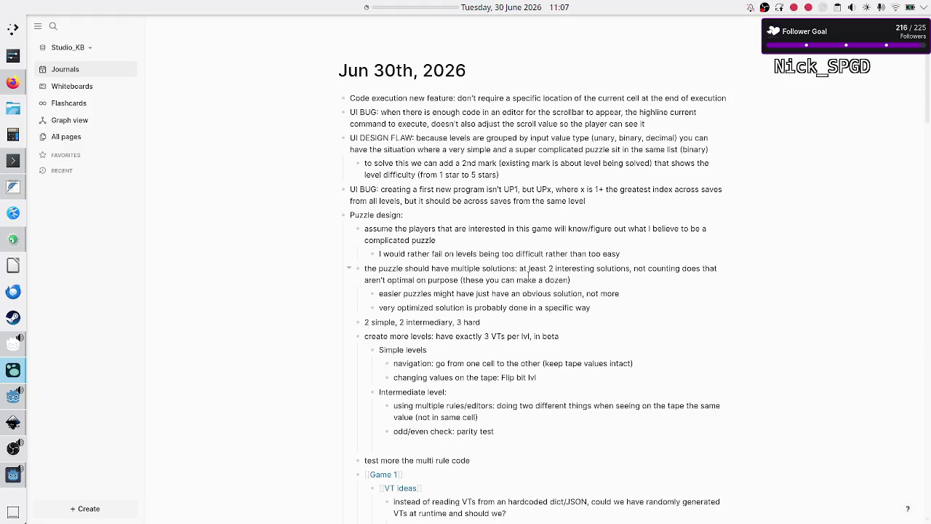
drag(581, 268, 611, 269)
double_click(579, 269)
click(617, 268)
double_click(570, 268)
click(389, 281)
Change 'the puzzle' to 'some puzzles' in the multiple-solutions note
key(BackSpace)
key(BackSpace)
key(BackSpace)
text(some)
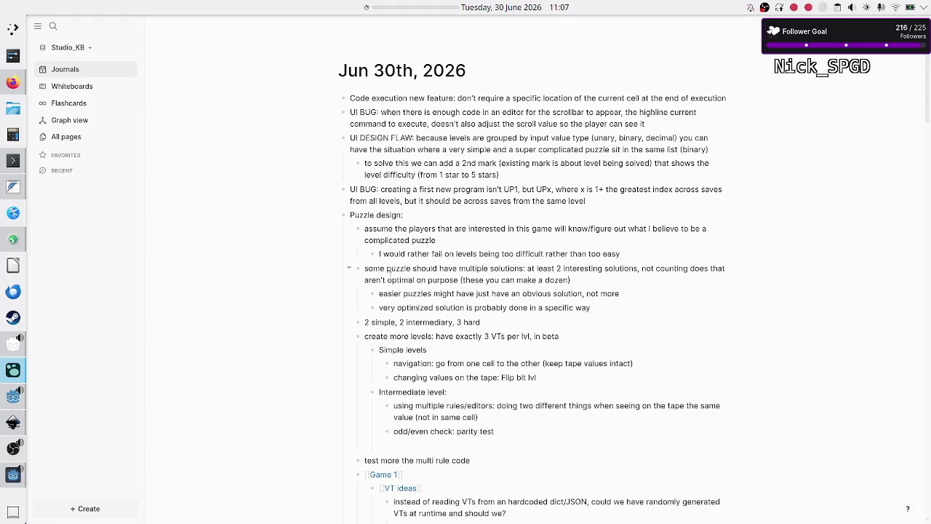
click(386, 269)
text(s)
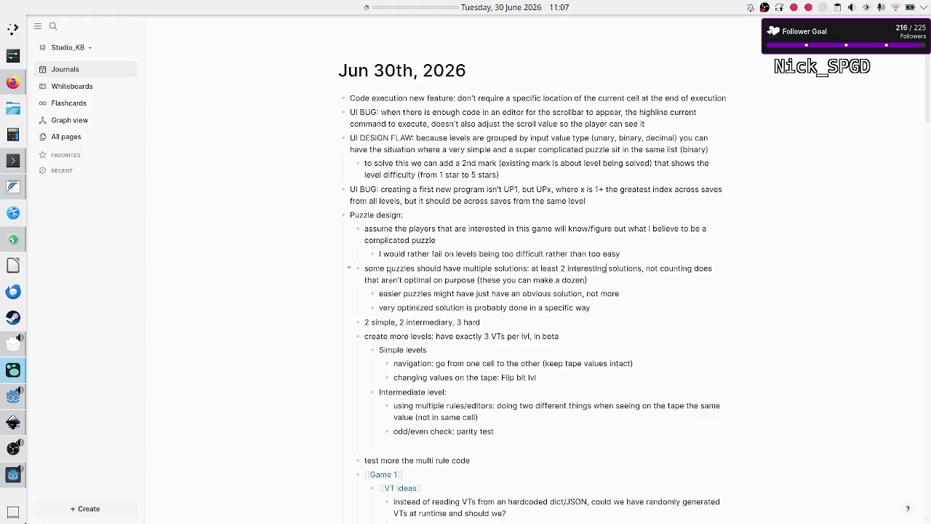
key(Right)
key(shift+Left)
key(shift+Left)
key(shift+Left)
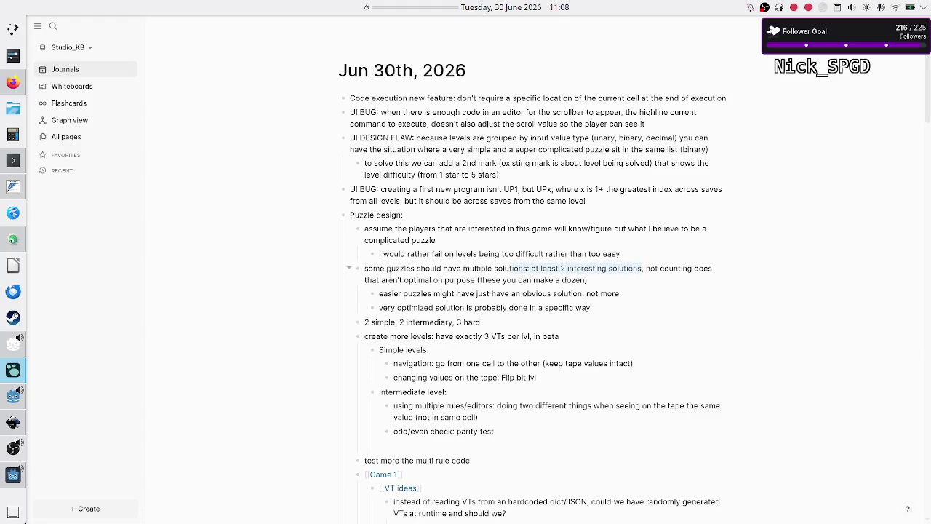
key(shift+Left)
key(shift+Left)
key(shift+Left)
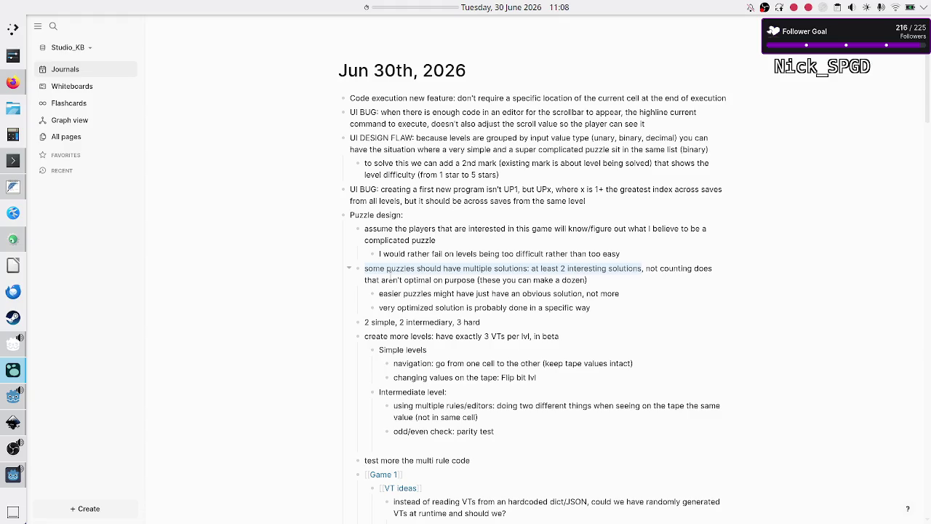
Adjust selections in the '2 simple' line and the 'puzzles should have multiple' phrase
click(376, 322)
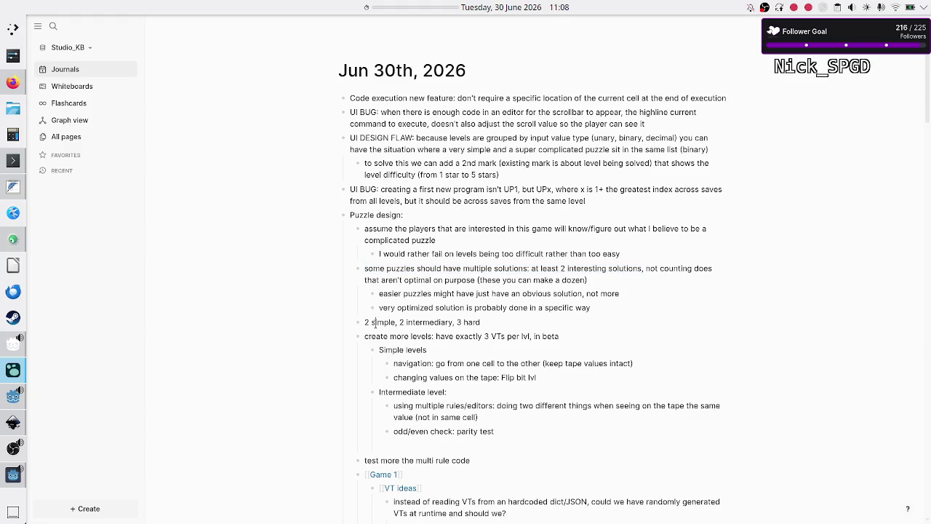
key(shift+Right)
key(shift+Right)
key(shift+Right)
key(Right)
drag(385, 269, 582, 269)
click(582, 268)
Switch to Twitch Stream Manager and read the chat messages
mouse_move(13, 447)
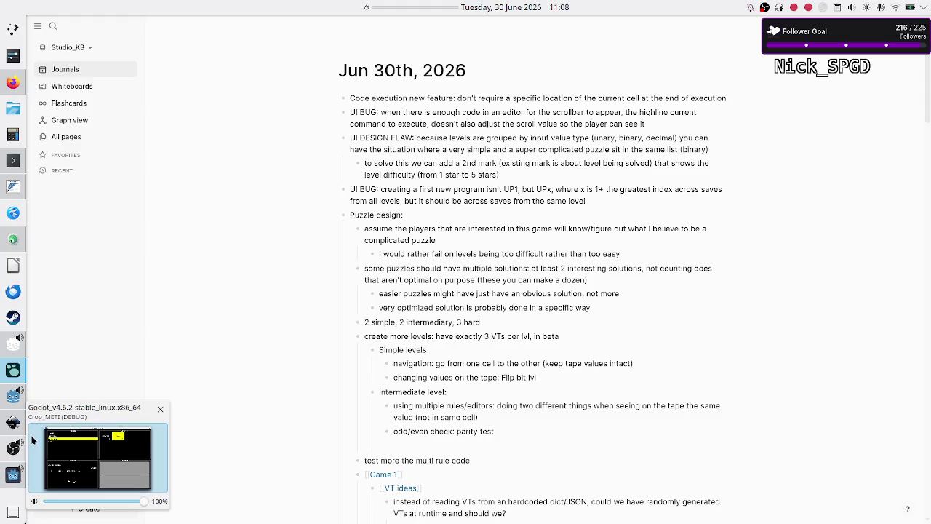
click(14, 82)
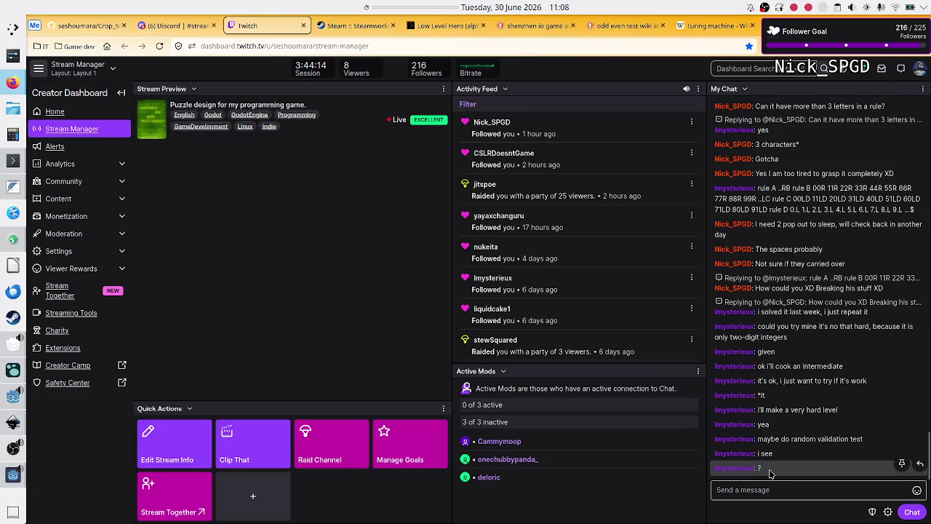
double_click(759, 468)
click(777, 473)
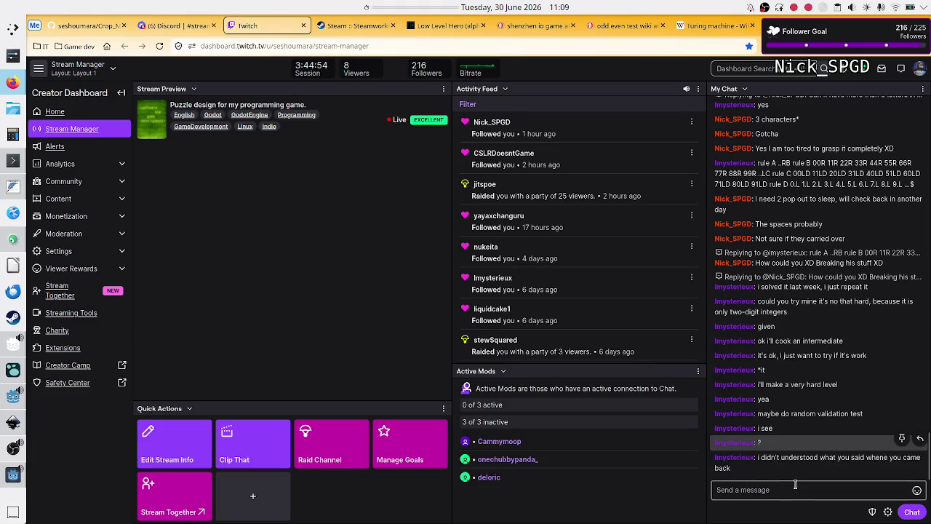
Focus the chat box, then open and hide the OBS Studio window
click(794, 489)
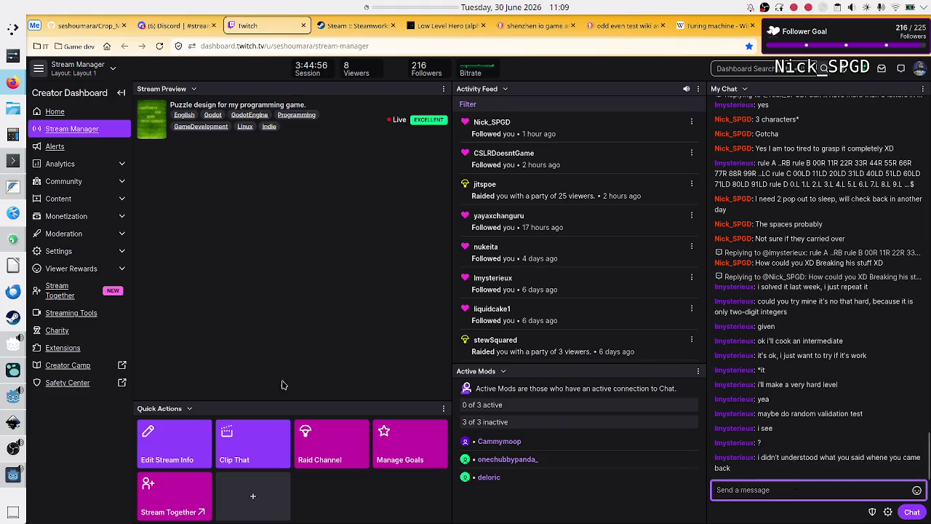
click(6, 448)
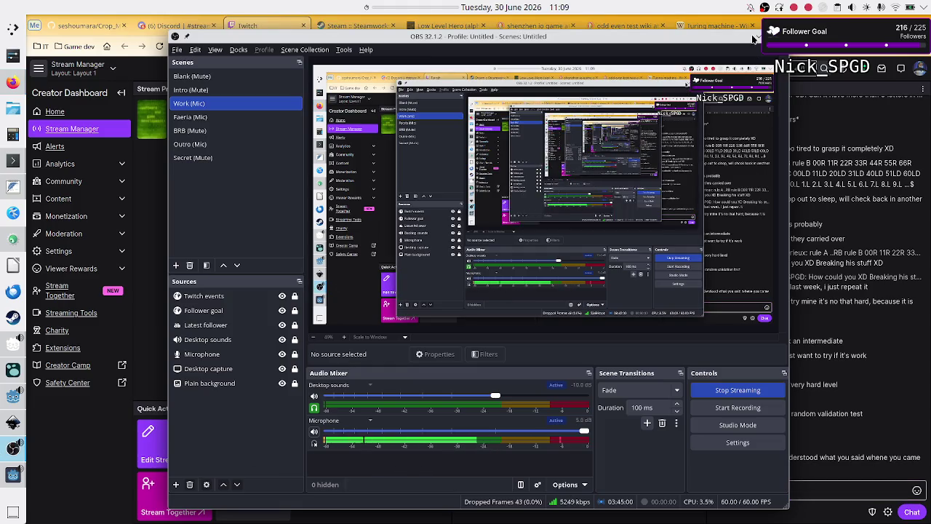
click(759, 37)
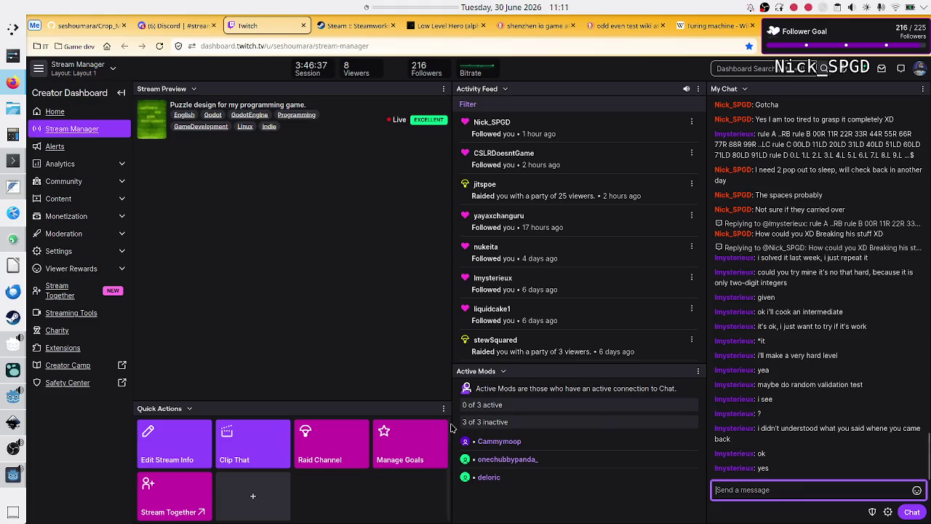
Return to the Godot editor showing level_data.gd
click(13, 397)
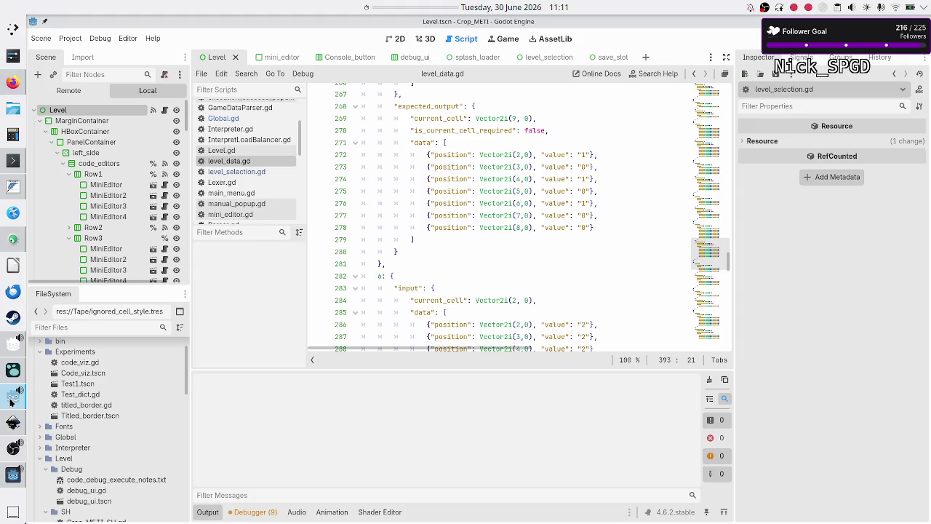
Add a top Logseq bullet 'Add a very, very simple credits', then return to line 277 of level_data.gd
click(12, 369)
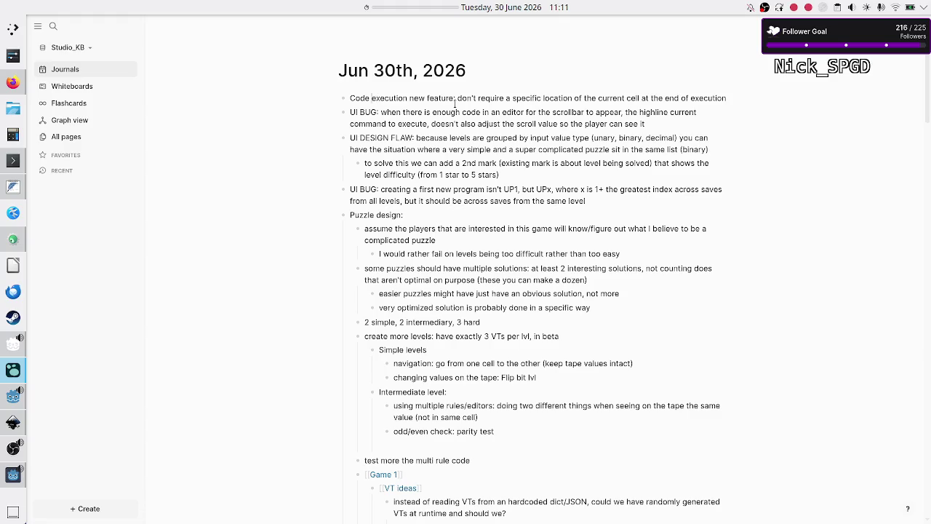
key(Return)
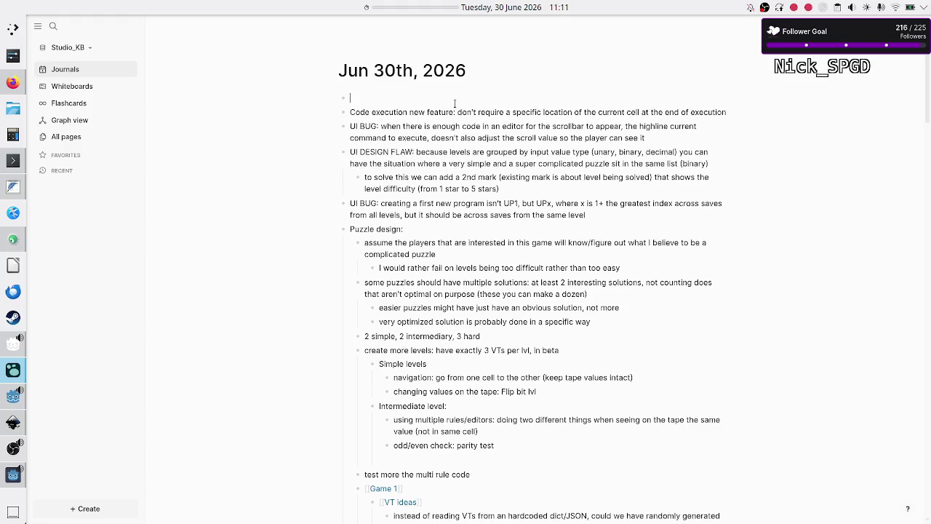
text(Add)
key(BackSpace)
key(BackSpace)
text(dd a very, v)
text(ery simple c)
text(redits)
key(alt+Tab)
click(612, 219)
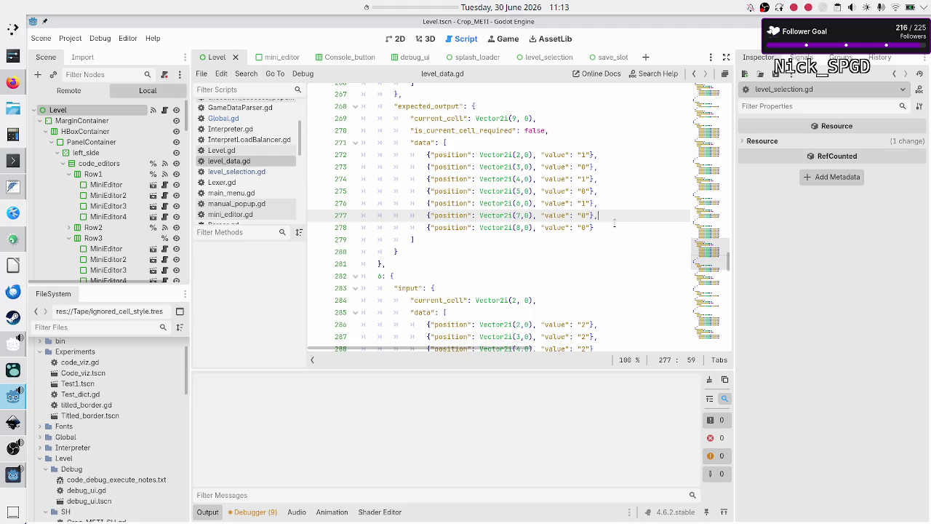
Check the expected-output entries for positions 8,0, 6,0 and 3,0 in level_data.gd, then switch to the FeatherPad notes
click(609, 230)
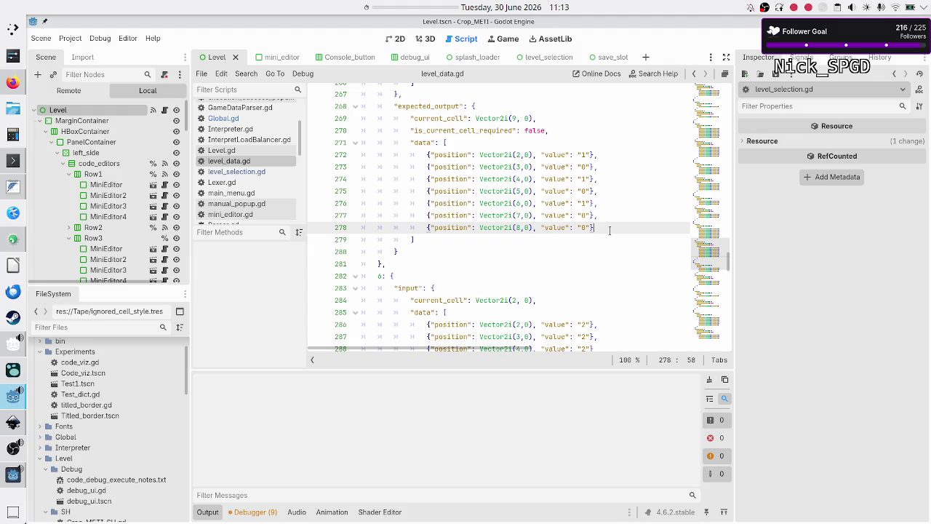
click(621, 206)
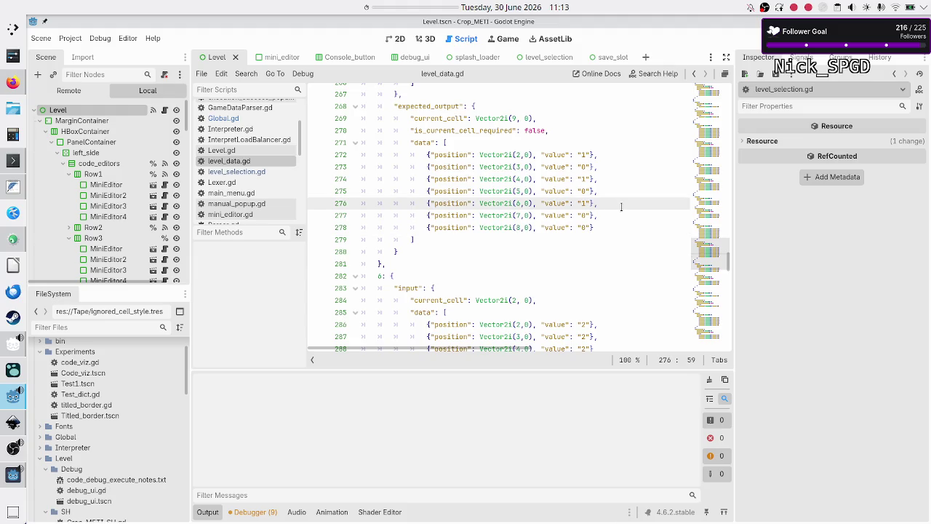
click(608, 168)
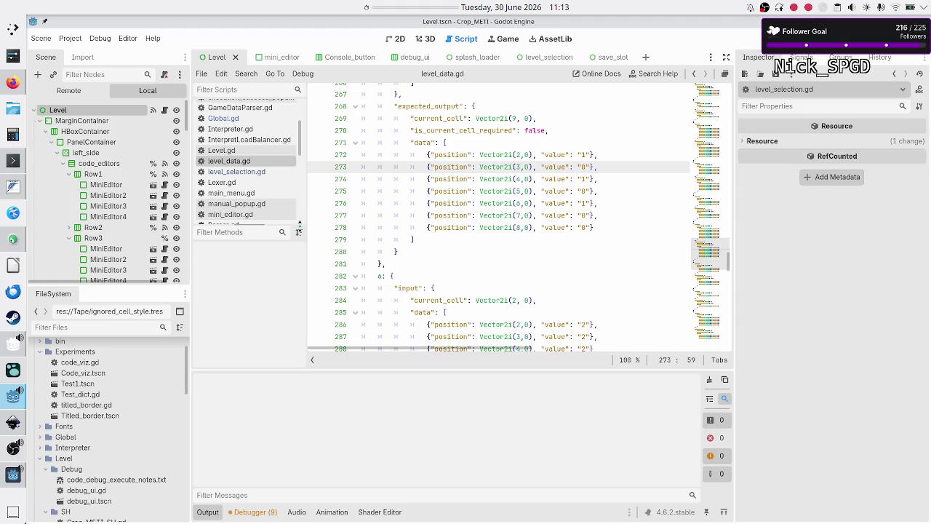
click(12, 189)
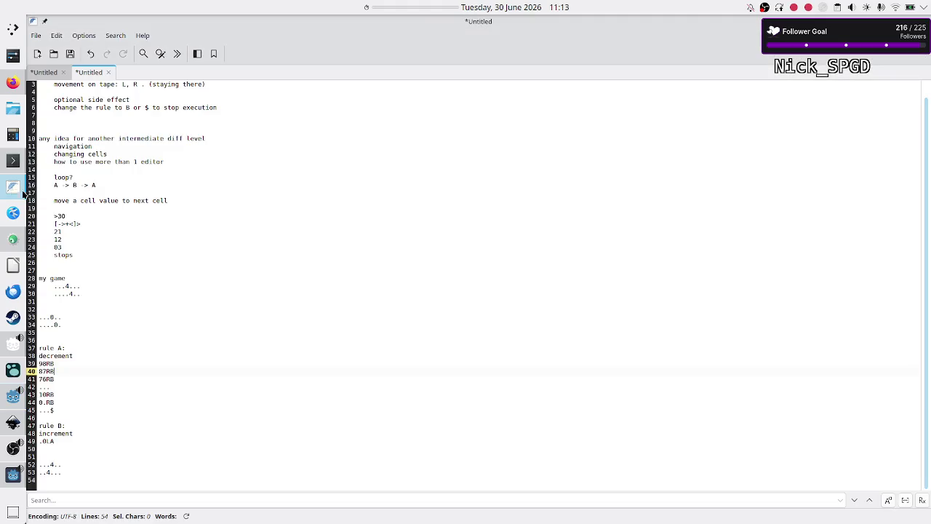
Join 'loop' into the indented ideas list under the editor idea and open blank lines below it
click(171, 169)
key(Up)
key(Up)
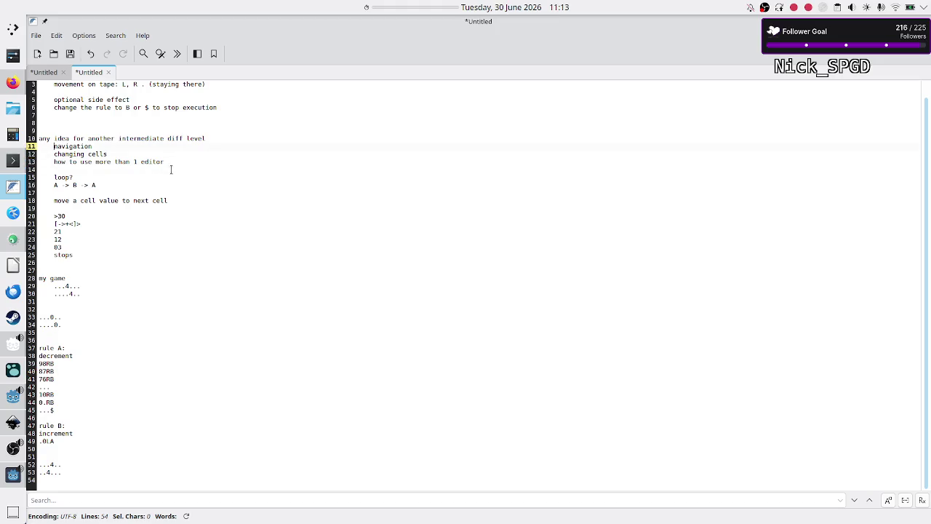
key(Down)
key(Down)
key(BackSpace)
key(Return)
key(Down)
key(Home)
key(BackSpace)
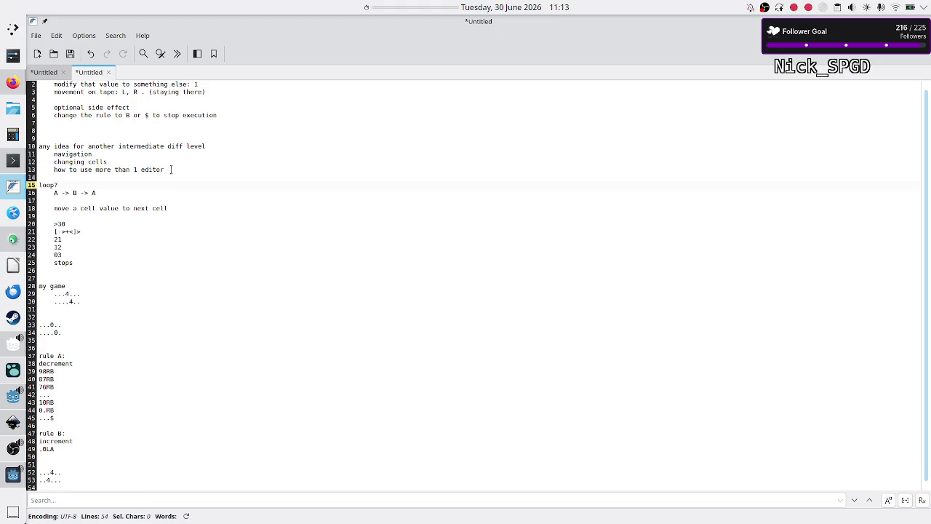
key(BackSpace)
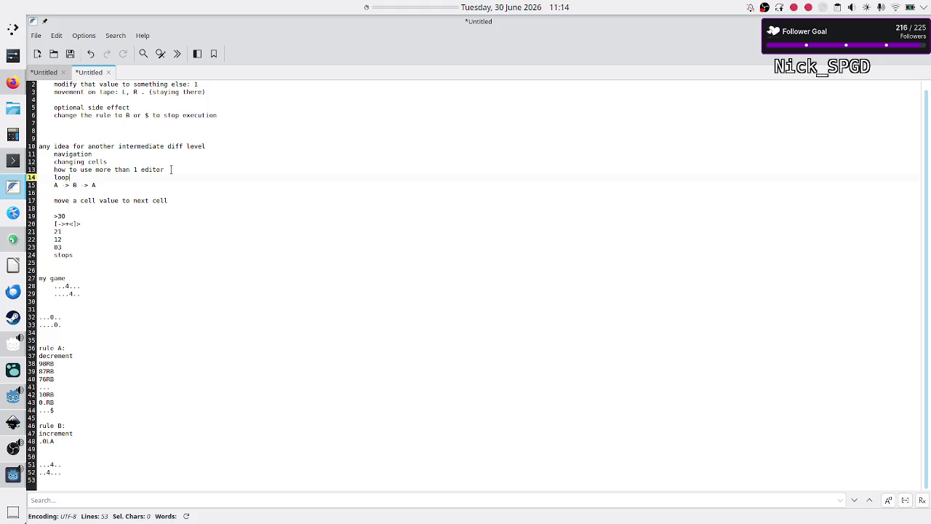
key(Return)
key(Return)
key(Return)
key(Return)
key(Return)
key(Return)
key(Up)
key(Up)
key(Up)
key(Up)
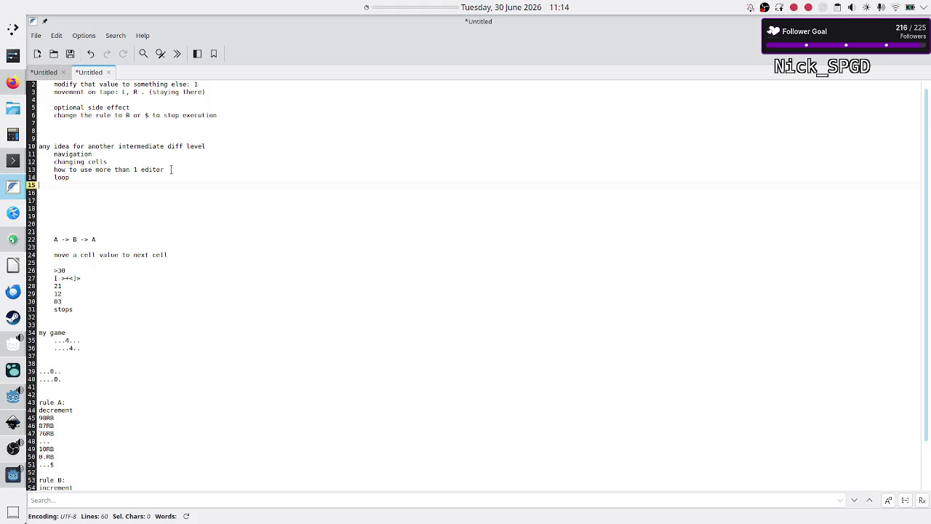
Add a 'hard levels' heading with the note 'not every level has to teach a new concept'
text(hard levels)
key(Return)
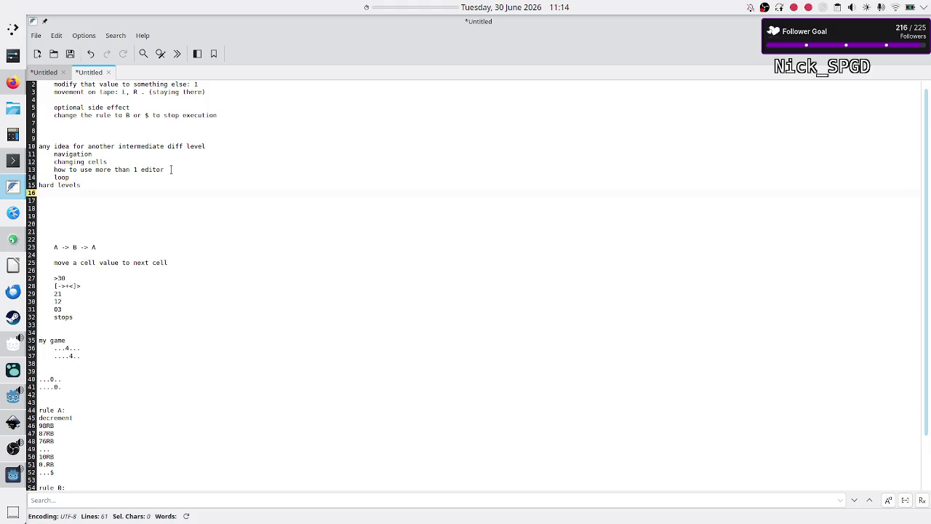
text(not every le)
text(vel has to teach a )
text(new coc)
key(BackSpace)
text(ncept)
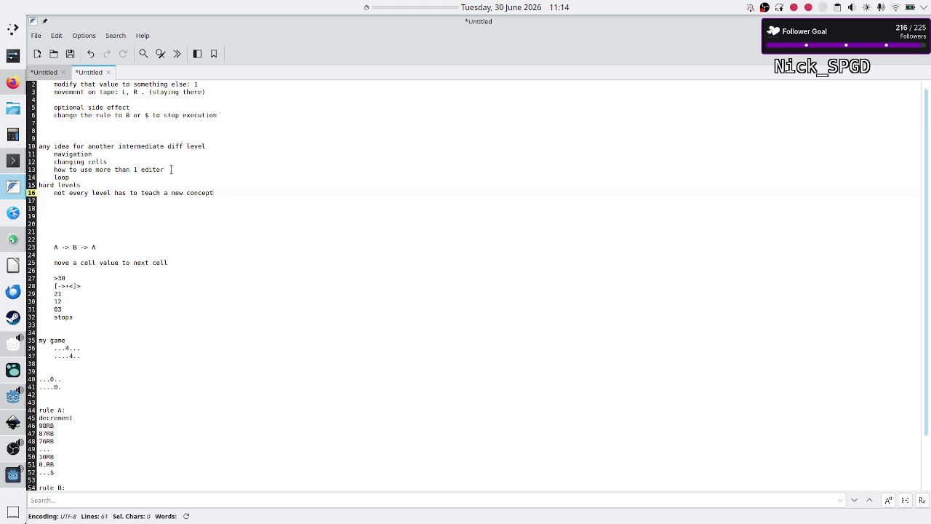
key(Return)
Note that most of the hard levels, if not all, are about utilising concepts already learned
text(most of )
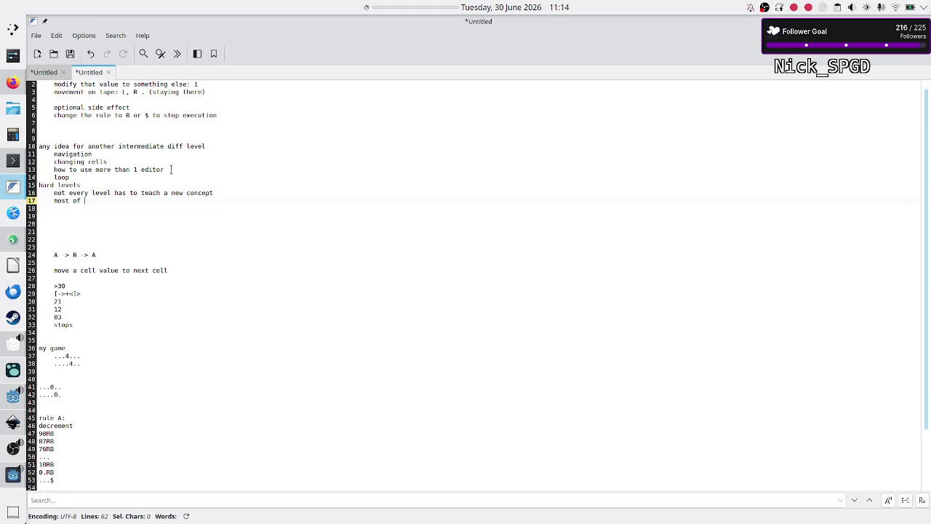
text(the hard levels, if not all, )
text(are about)
key(BackSpace)
text(utilising )
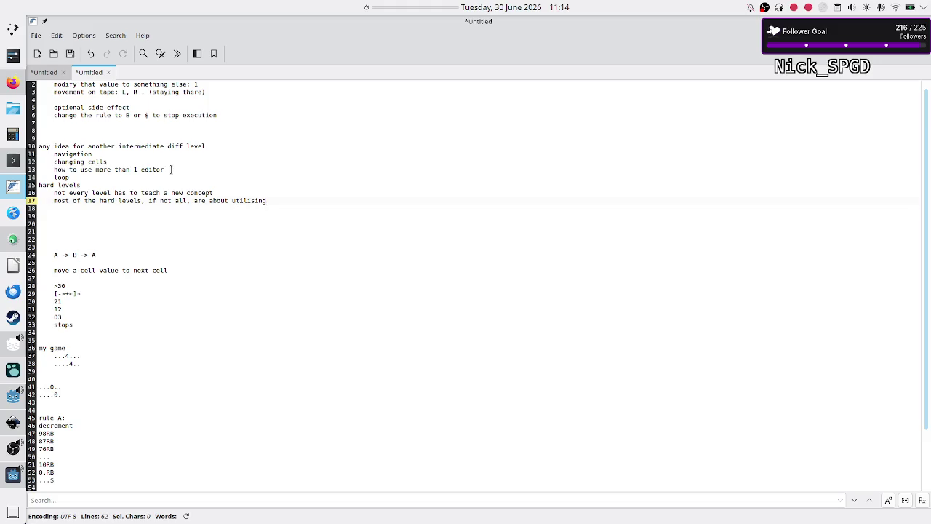
text(concepts al)
text(ready learn)
text(t)
key(BackSpace)
text(ed)
key(Down)
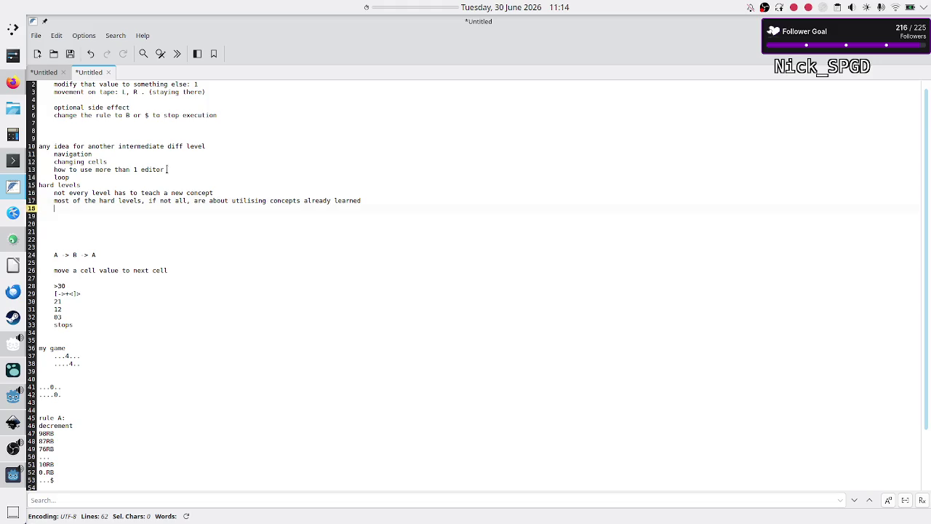
key(Return)
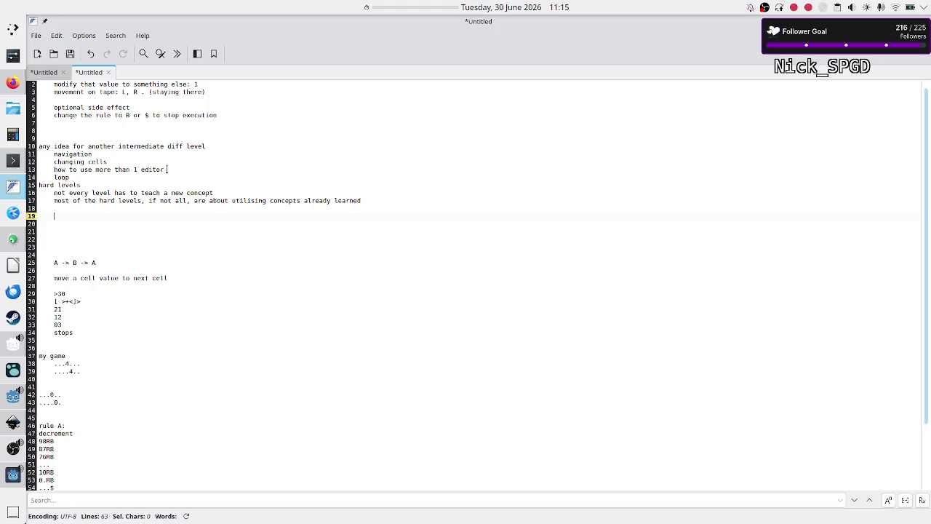
List 'navig, bit flip, parity test, move value one cell away' and add 'multiple cells 1, to just 1 cell in EO'
text(navig, b)
text(it flip)
click(167, 169)
key(Down)
key(Down)
key(Down)
text(parity )
text(test, m)
text(ove value )
text(one cel)
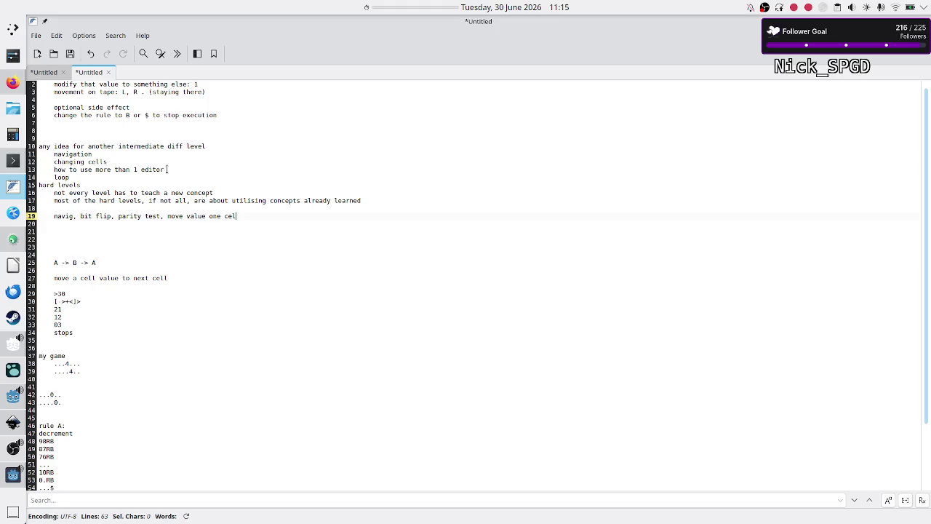
text(l away)
key(Return)
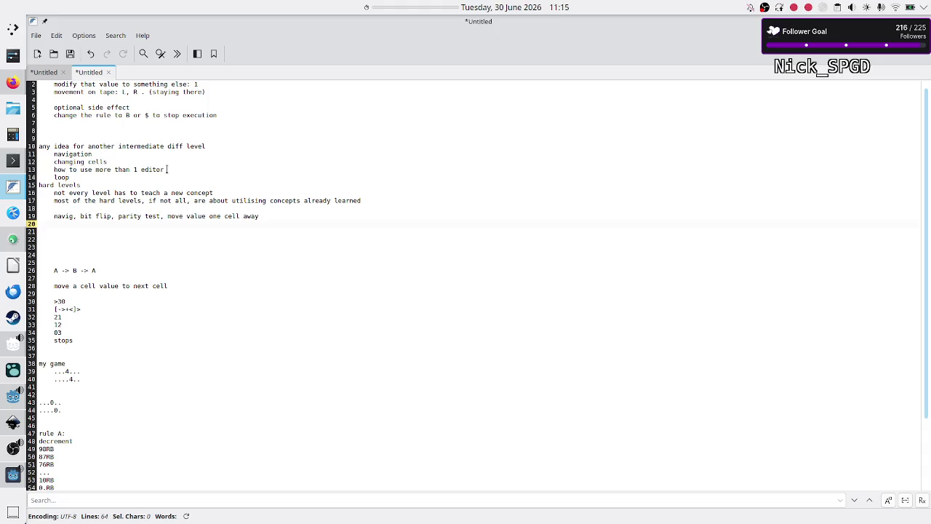
text(multiple cel)
text(ls 1)
text(, to just )
text(1 cell in EO)
double_click(63, 216)
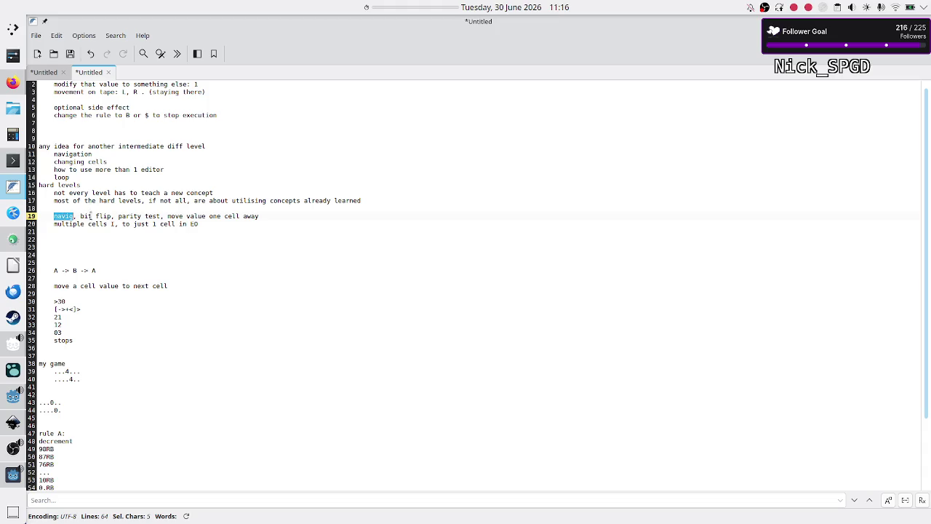
double_click(102, 216)
click(116, 216)
drag(116, 216, 147, 216)
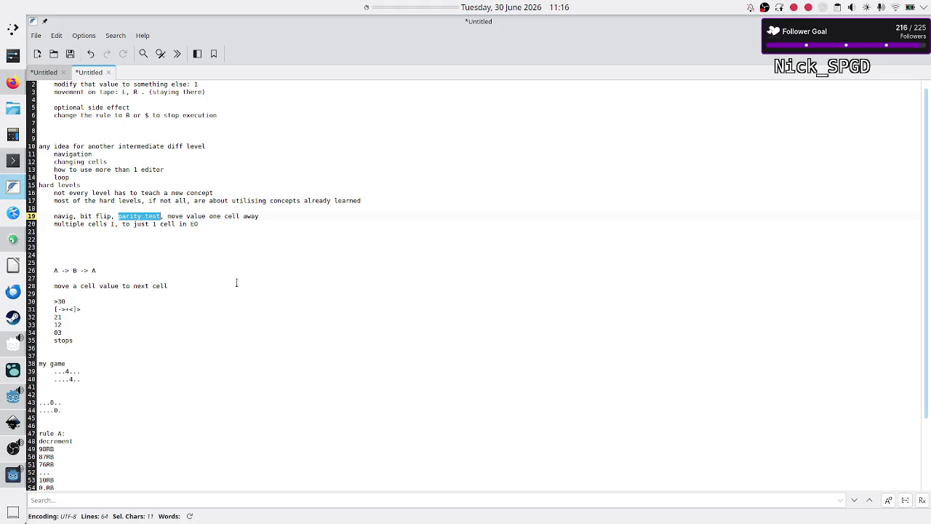
key(Down)
key(Down)
key(Return)
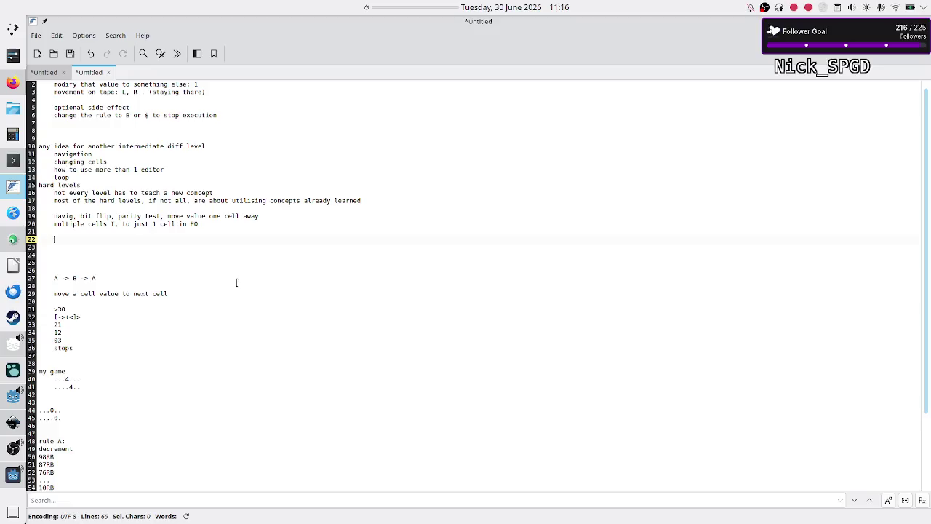
Note different cell counts at EO versus IT, with reduction, expansion, some to more and some to less
text(you have dif)
text(f )
text(nr of cells )
text(at EO)
text( compared)
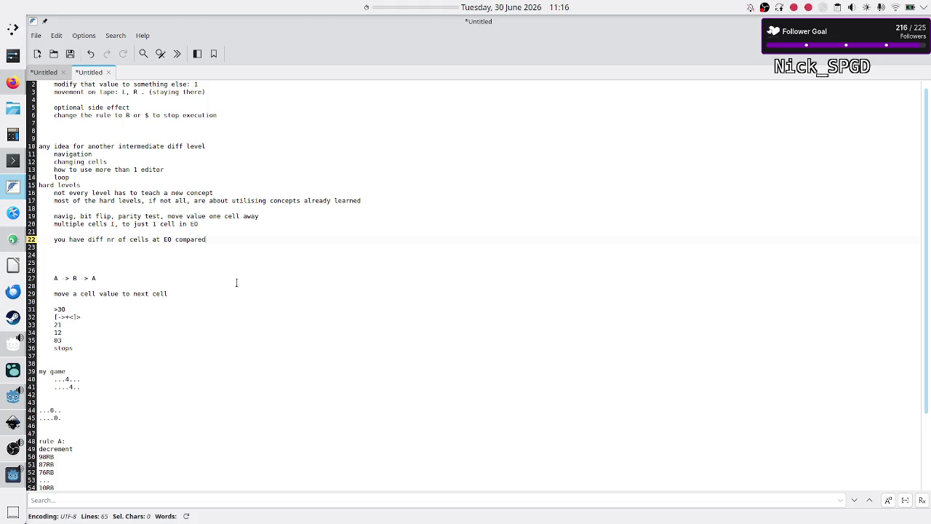
text( to IT)
key(Return)
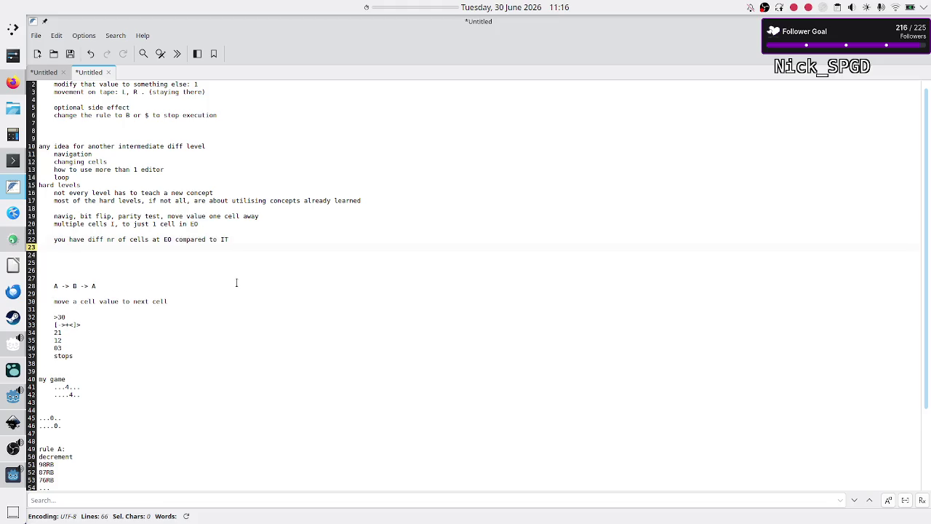
text(reductio)
text(n, expansio)
text(n)
key(Return)
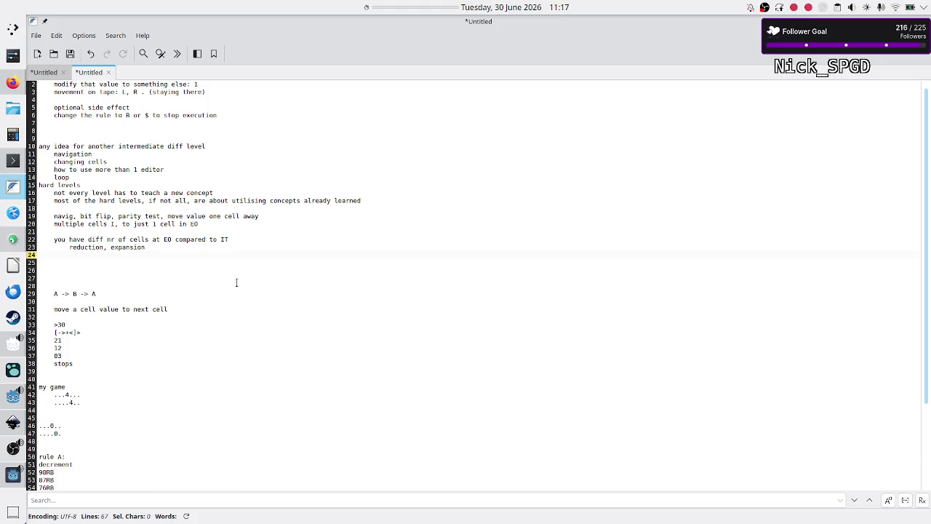
text(e.g)
key(BackSpace)
key(BackSpace)
key(BackSpace)
text(ome to more)
key(Return)
text(m)
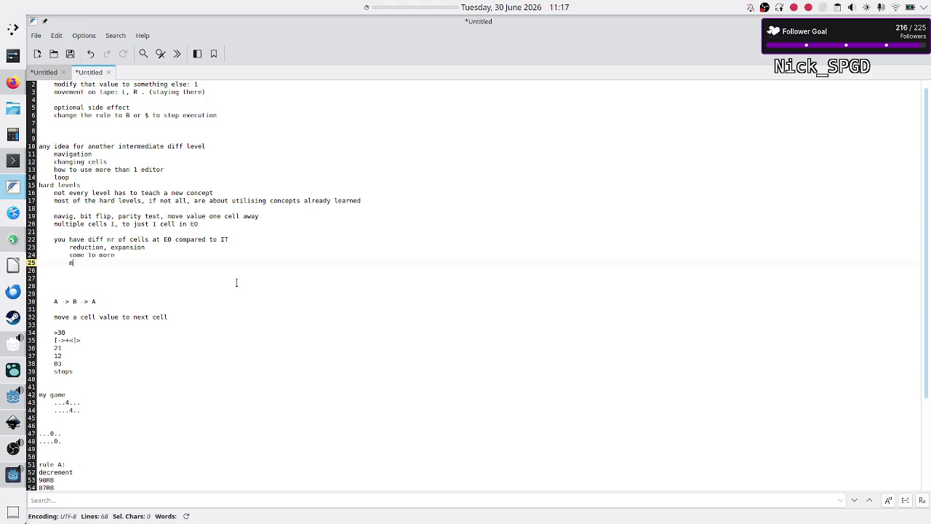
text(ore to)
key(BackSpace)
key(BackSpace)
key(BackSpace)
text(some to )
text(less)
Add a 'counting [] ?howany' line and ask how difficult a counting level would be, then return to the game
key(Return)
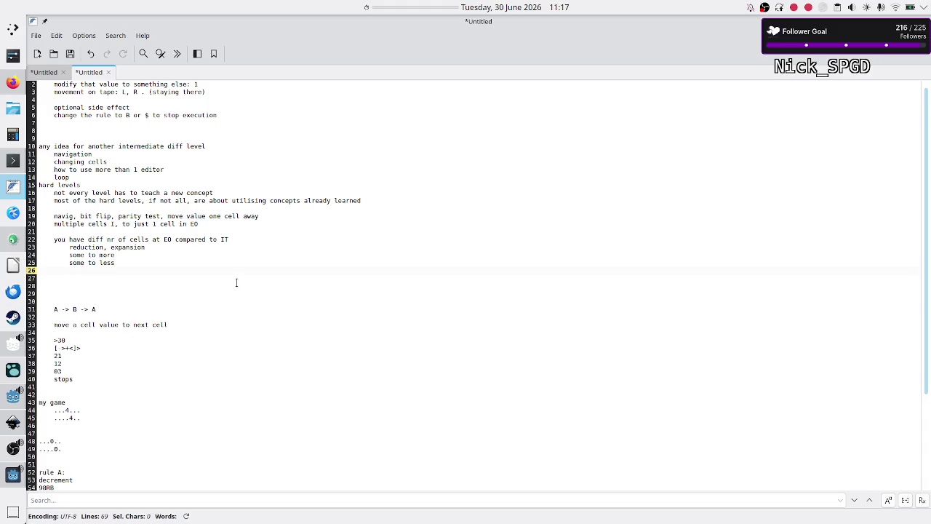
text(counting)
text( [])
key(Left)
text(?)
text(how)
text(any)
key(Down)
text(how difficu)
text(lt )
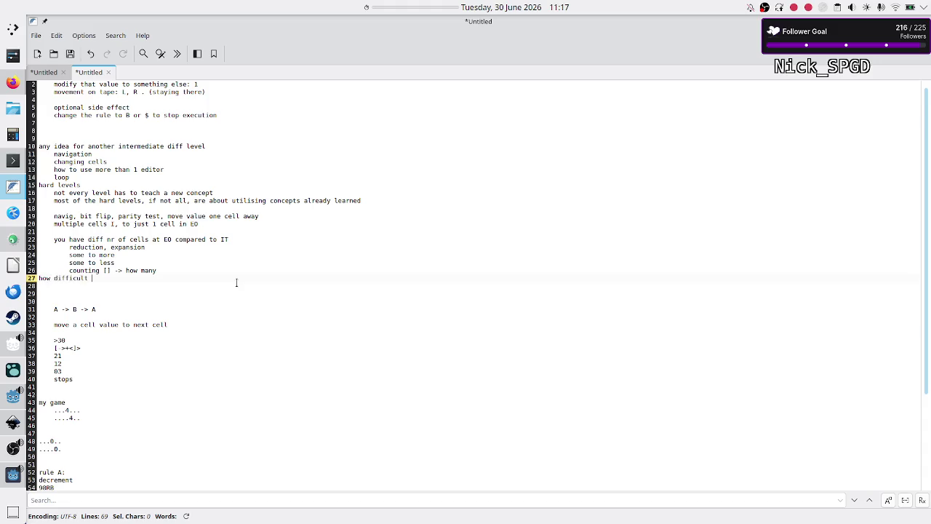
text(would ccouuntin)
text(level be in )
text(my game??)
text(?)
click(13, 474)
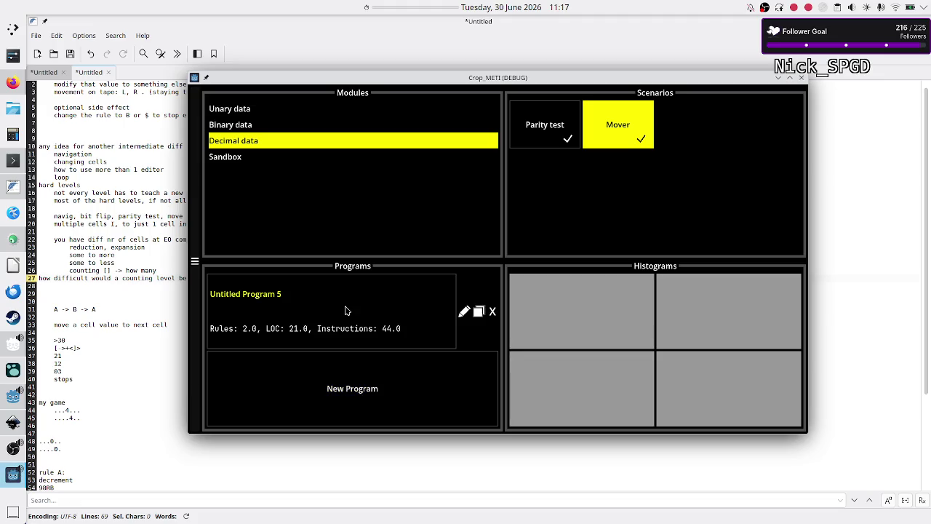
Open the Decimal data Mover program, then return to the level menu
click(346, 310)
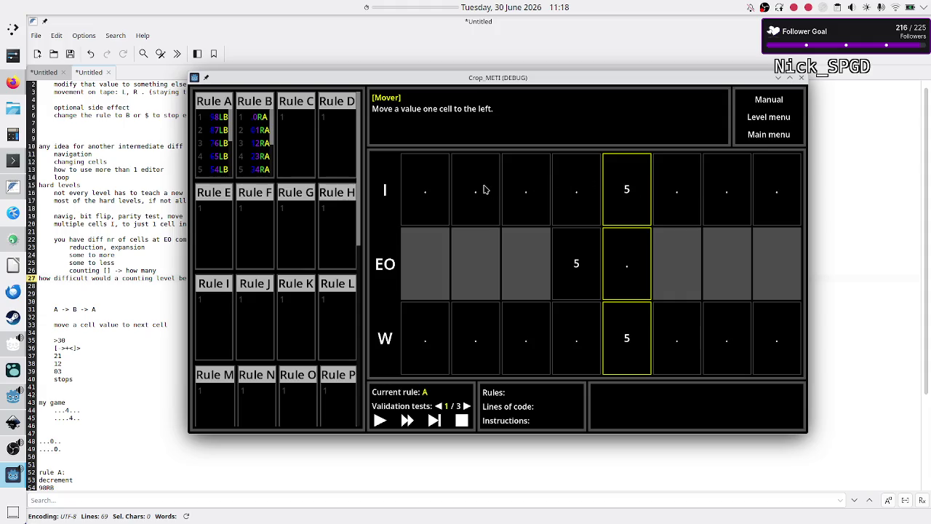
click(763, 117)
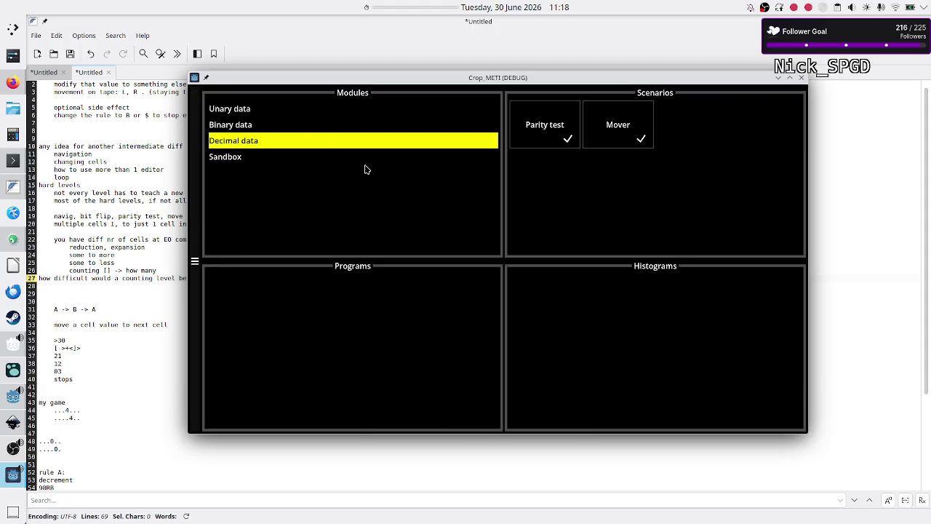
Open the First try program for the Unary data Navigation scenario
click(285, 114)
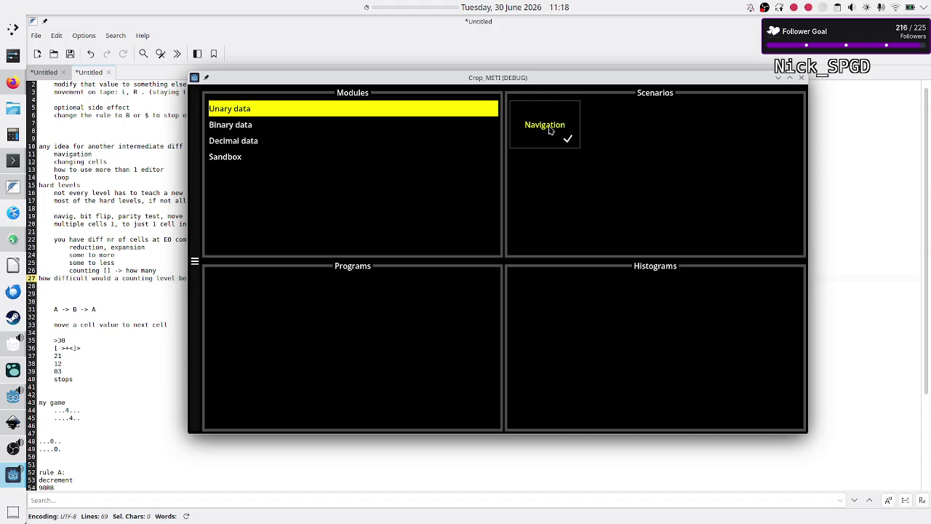
click(551, 130)
click(330, 314)
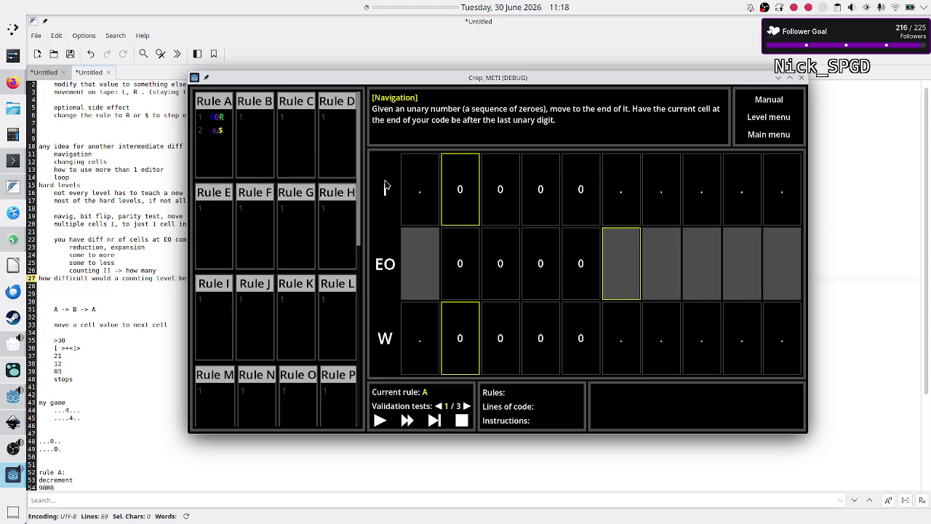
Create a new program for Navigation from the level menu and start editing its Rule A
click(768, 119)
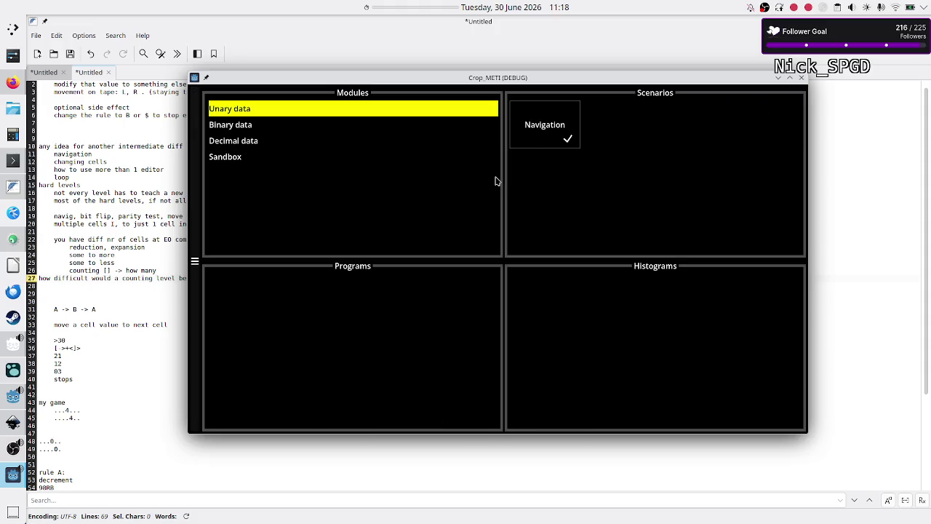
click(526, 136)
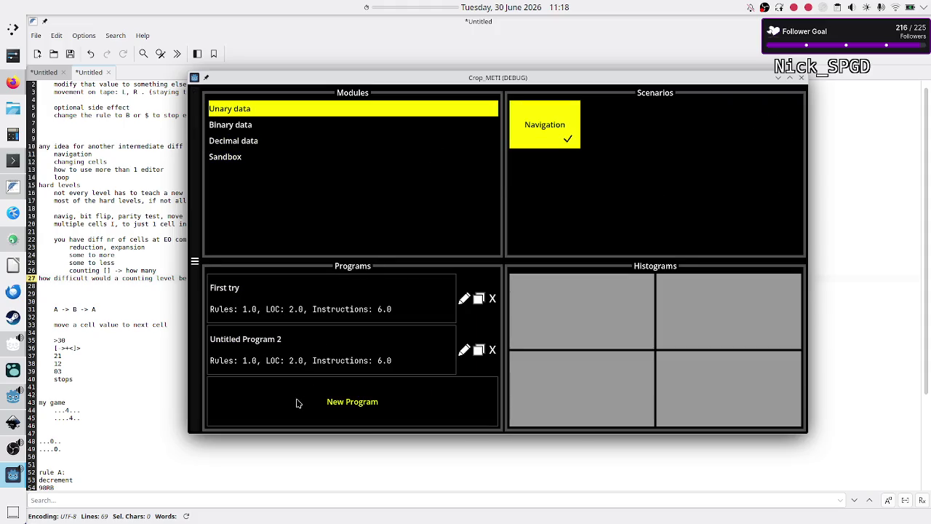
click(296, 402)
click(327, 370)
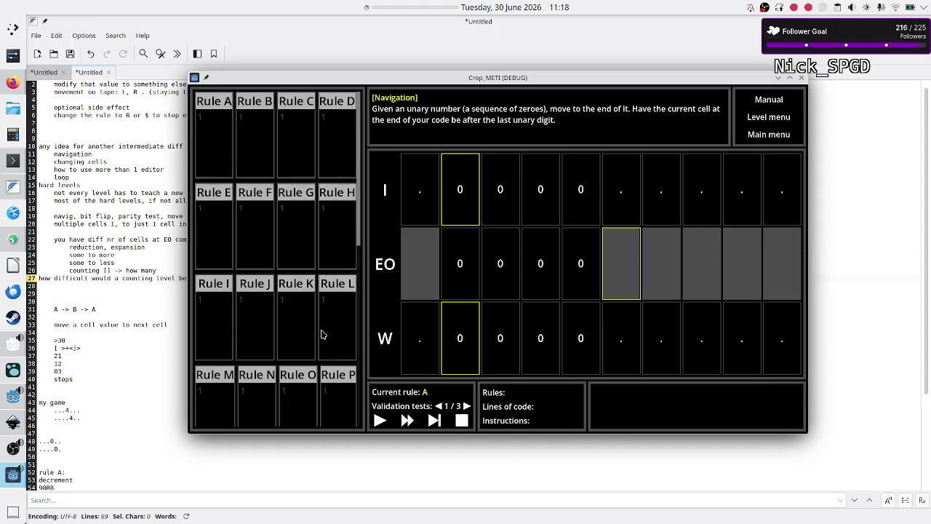
click(211, 135)
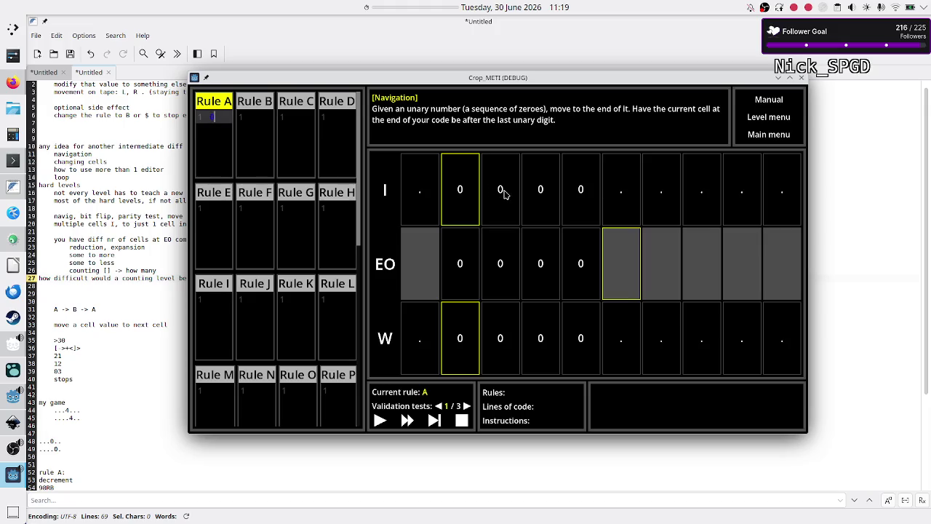
Enter Rule A's code (0R, B) and label Rule B with #nav
text(0R)
text(B)
click(268, 134)
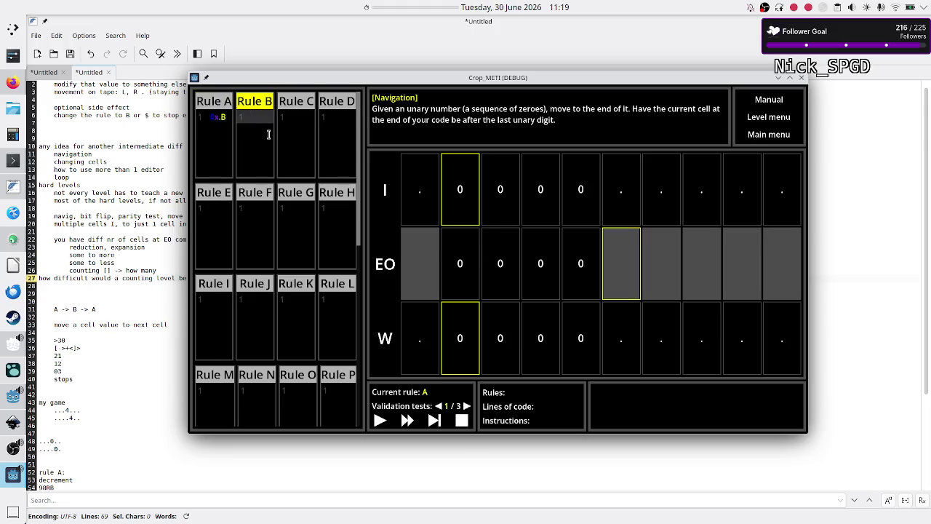
text(0)
key(BackSpace)
text(#nav)
Label Rule C with #incr and Rule D with #nav
click(303, 130)
text(#)
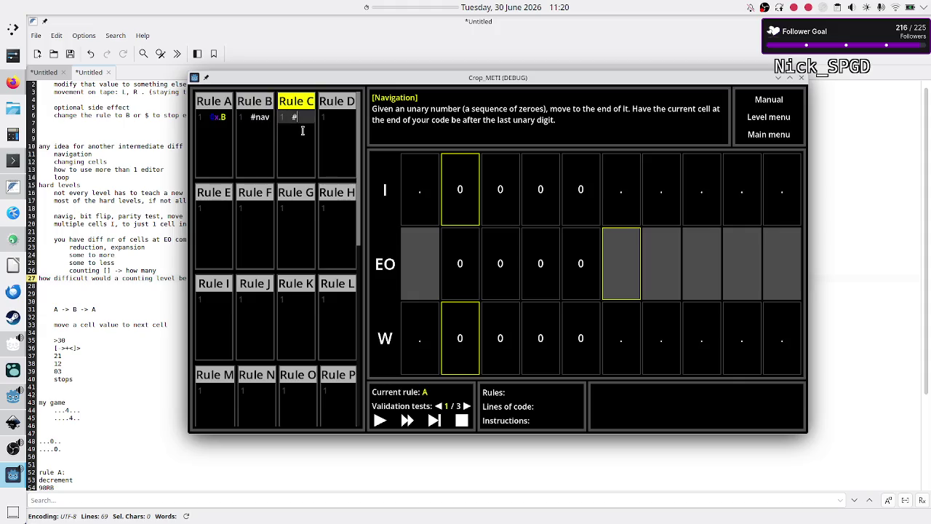
text(incr)
click(325, 137)
text(#na)
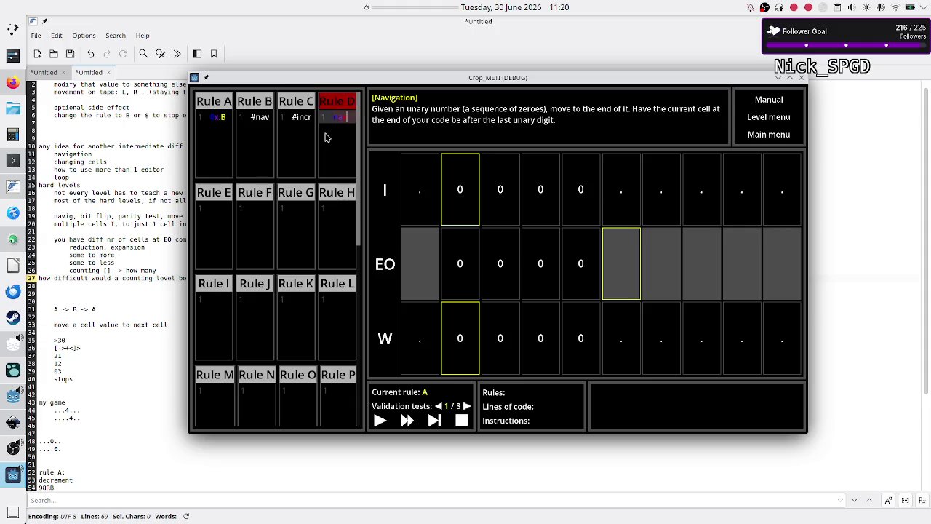
text(v)
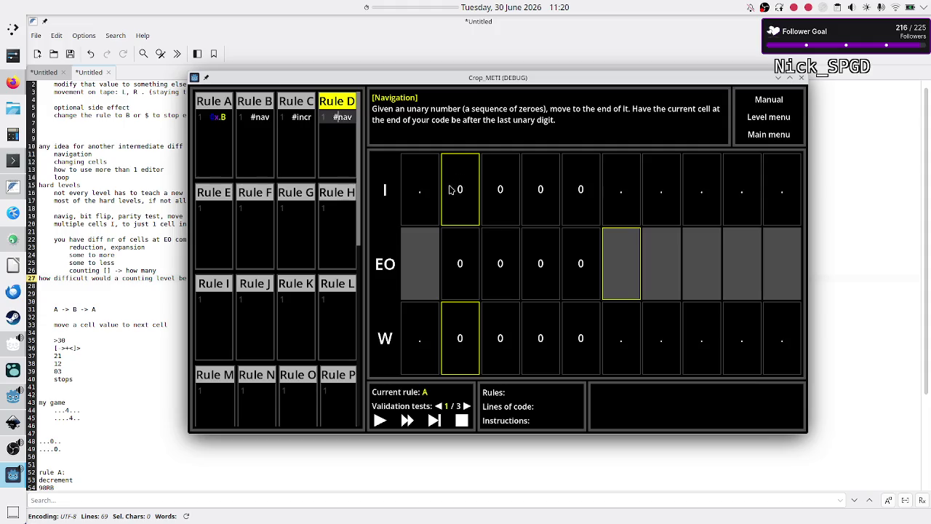
click(220, 120)
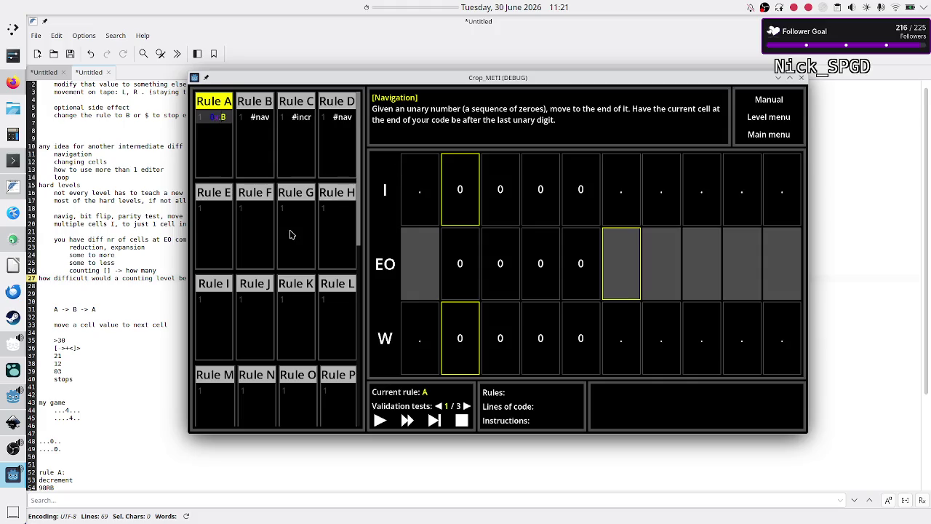
scroll(289, 247, down, 5)
scroll(289, 247, down, 1)
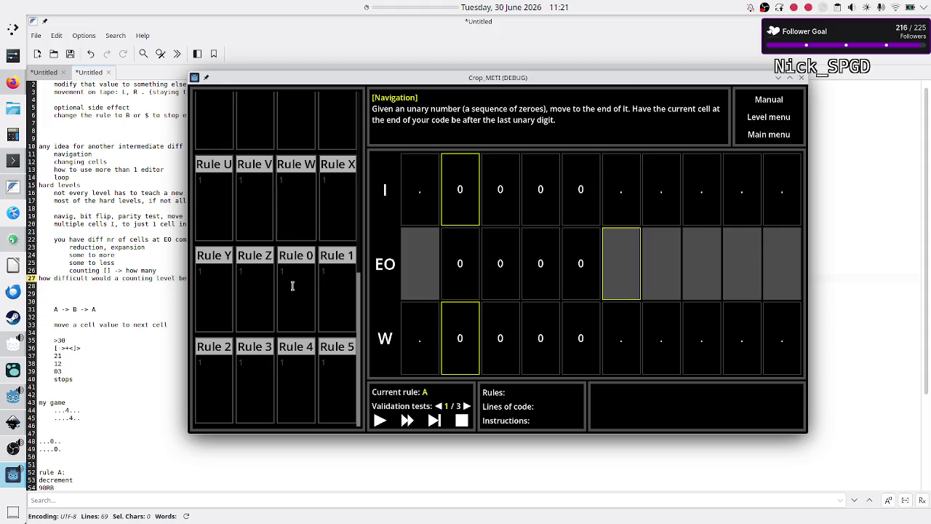
click(257, 276)
click(298, 281)
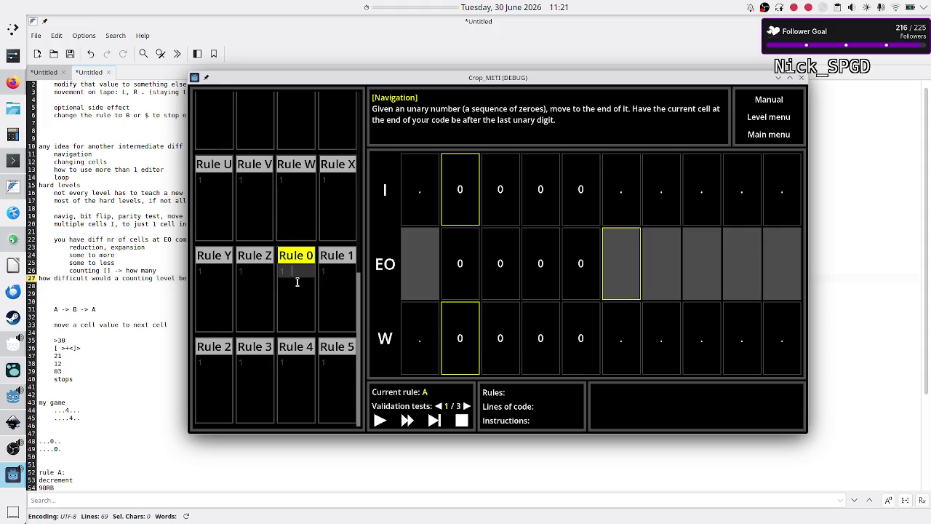
click(333, 292)
click(204, 382)
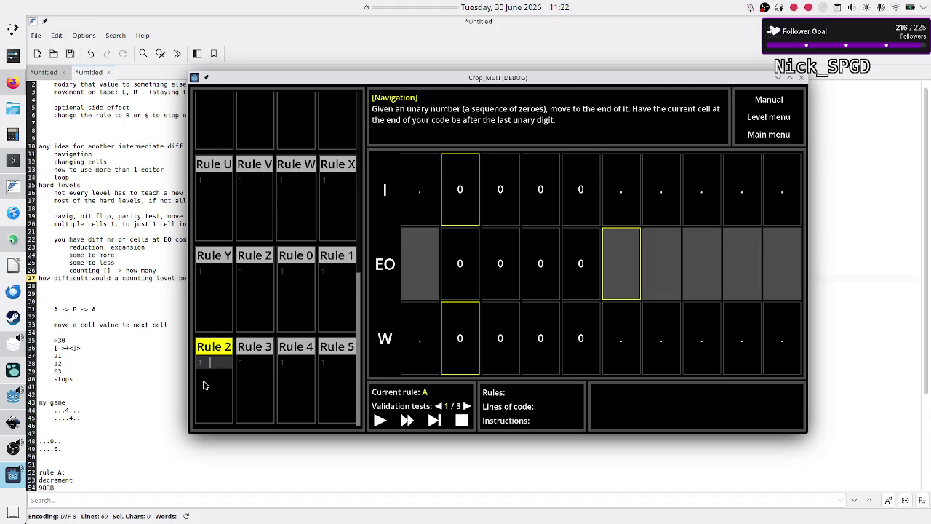
click(254, 381)
click(293, 380)
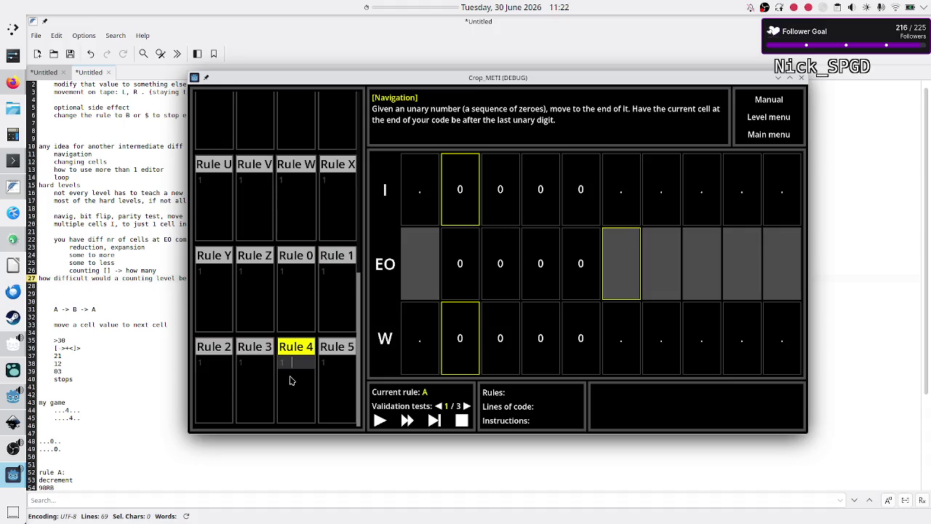
click(345, 388)
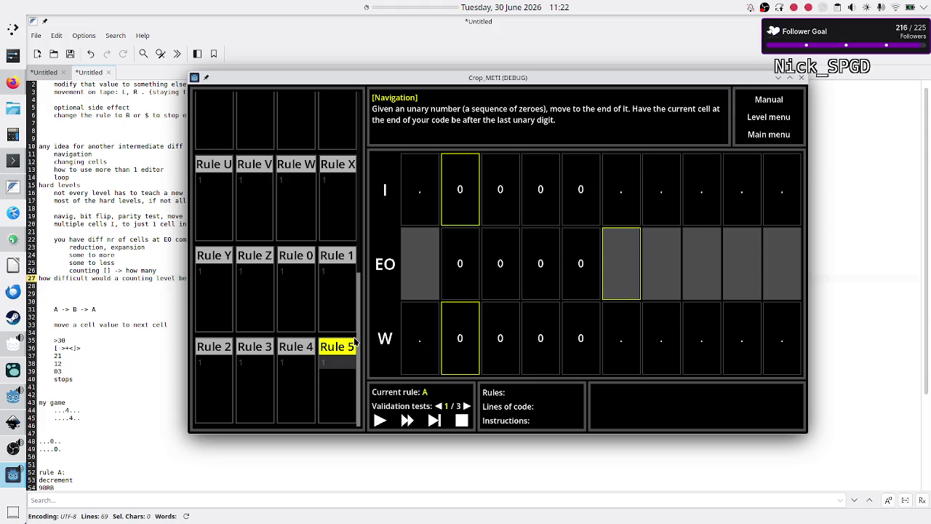
click(344, 298)
click(330, 366)
scroll(346, 301, up, 3)
scroll(347, 300, up, 4)
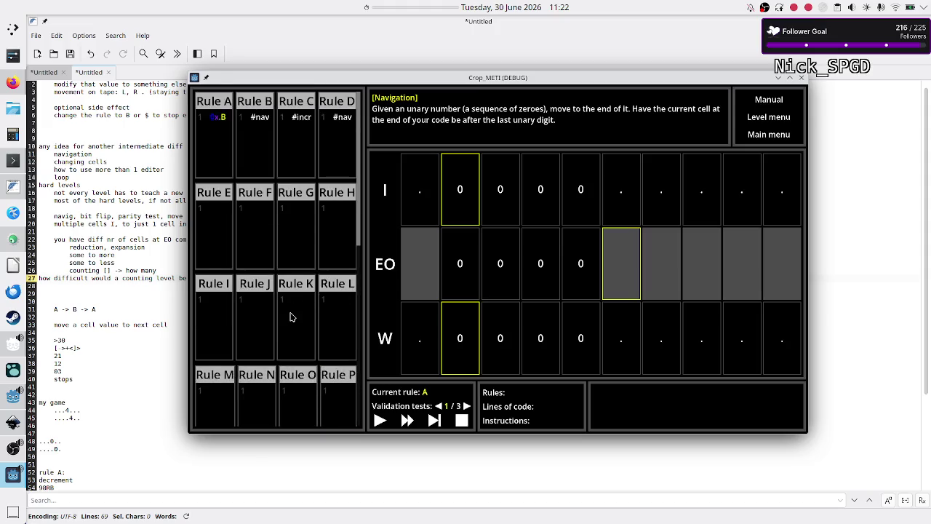
Rewrite Rule A's code from 0.B to 0LB
key(shift+Tab)
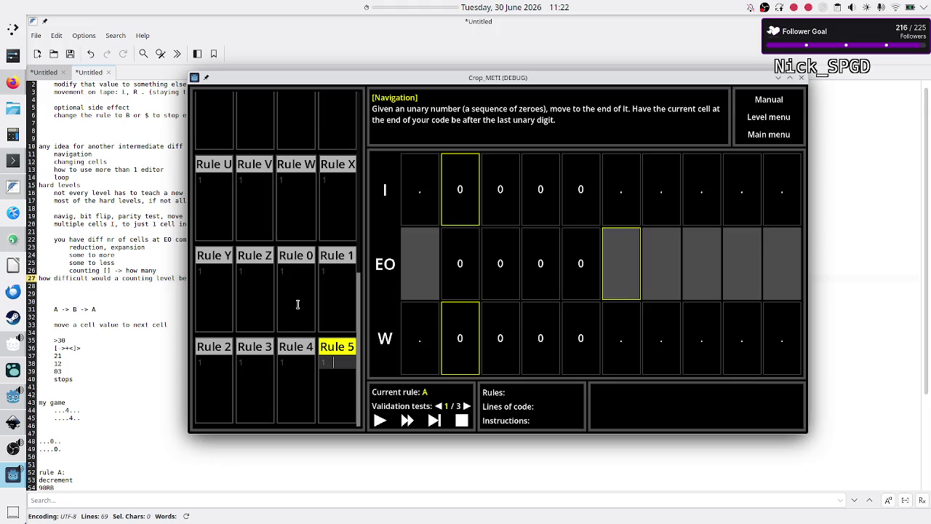
key(Tab)
click(327, 141)
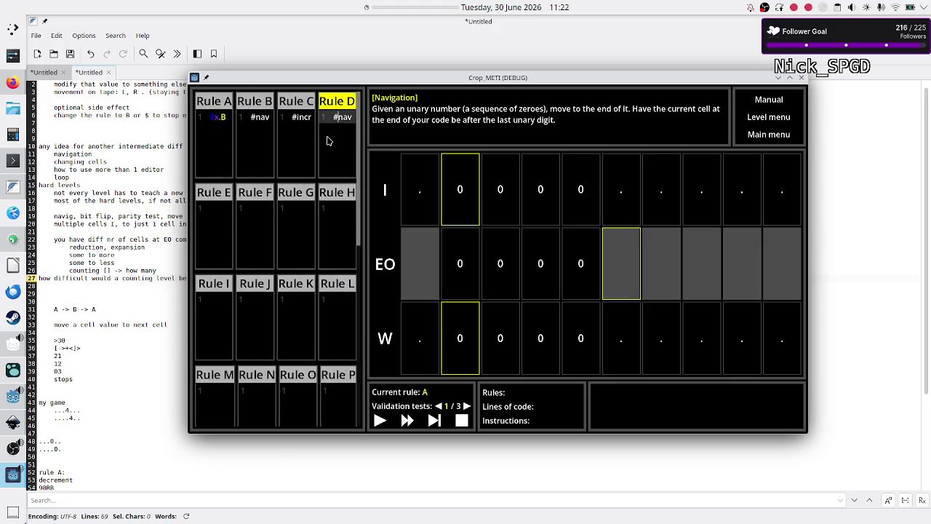
click(305, 165)
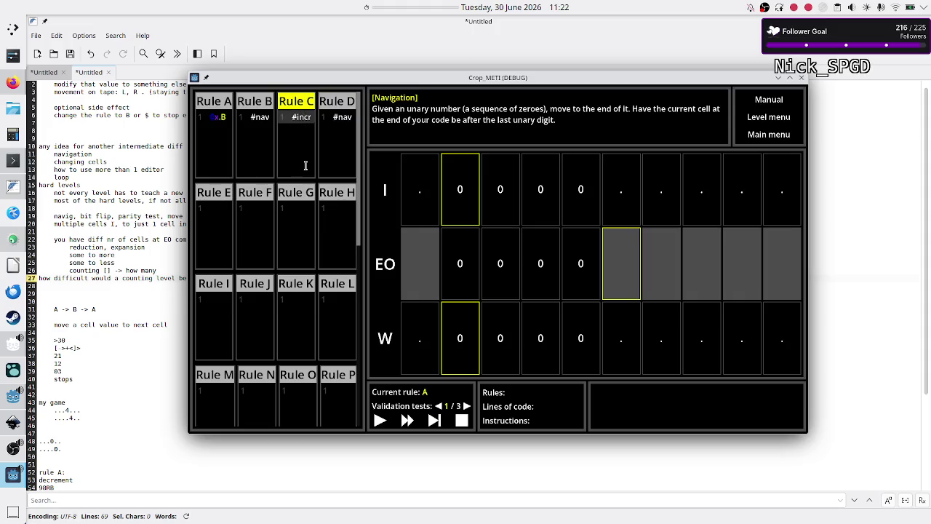
click(227, 126)
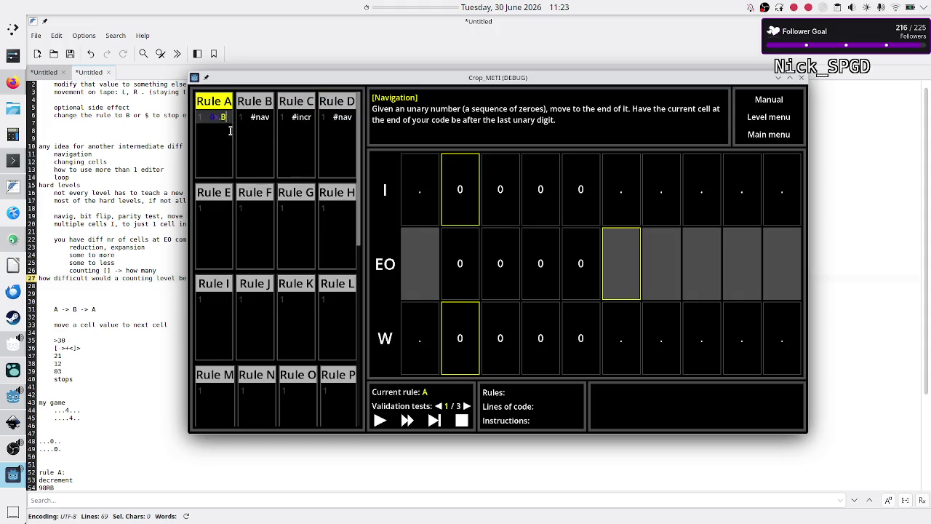
key(BackSpace)
key(BackSpace)
key(BackSpace)
text(0)
text(L)
text(B)
click(258, 110)
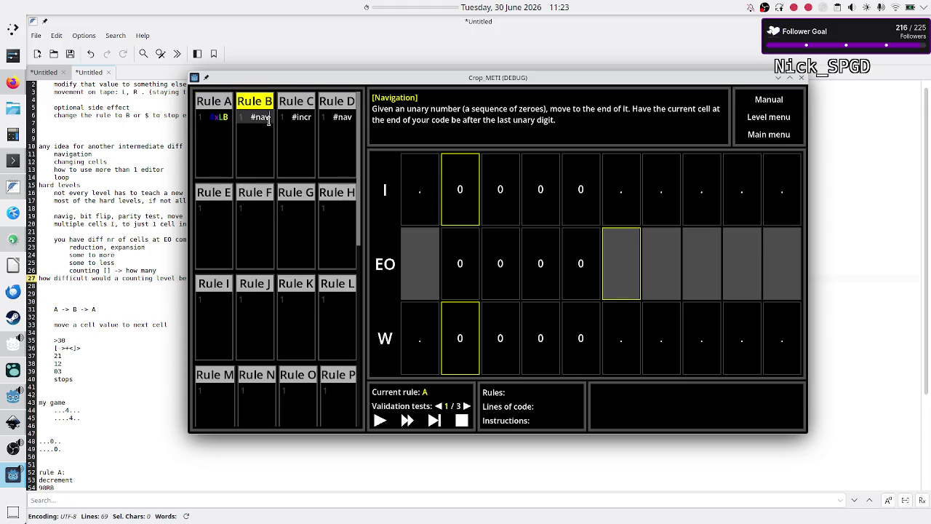
Replace Rule B's #nav with 00L plus a new line, and delete Rule C's #incr label
key(BackSpace)
key(BackSpace)
key(BackSpace)
text(00L)
key(Return)
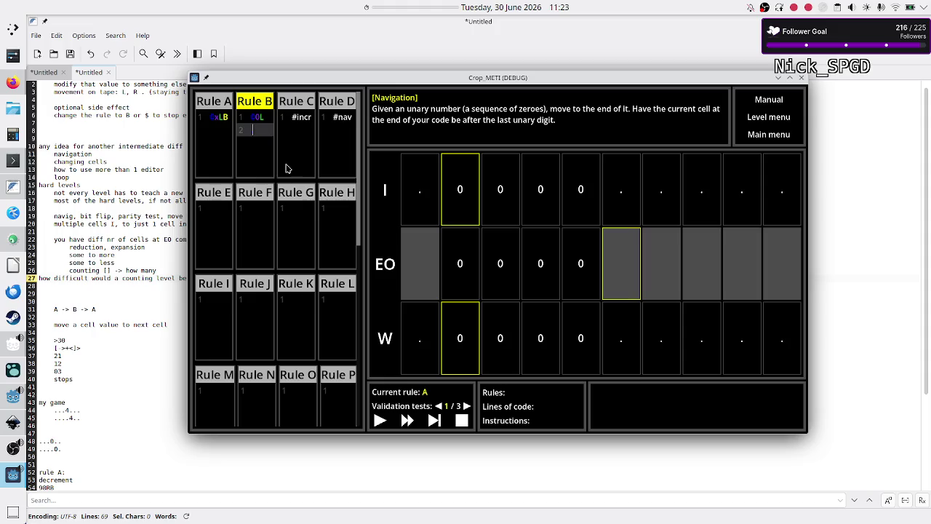
double_click(305, 115)
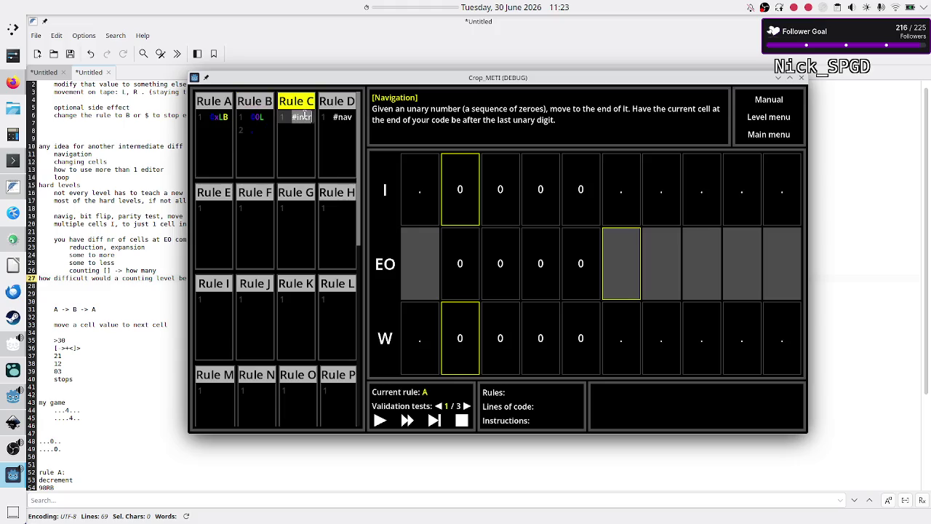
key(BackSpace)
Correct Rule B's first line to 0L and write .C on its second line
click(267, 135)
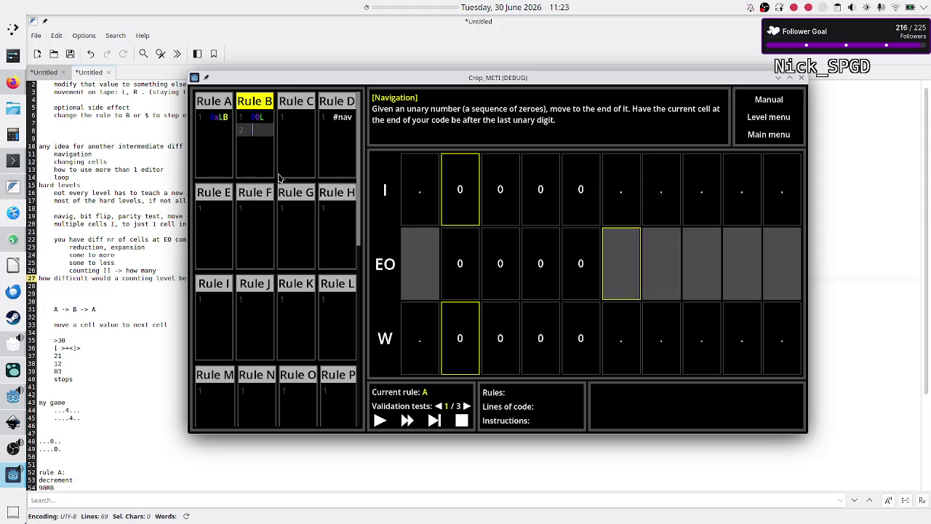
key(Up)
key(shift+Right)
key(shift+Right)
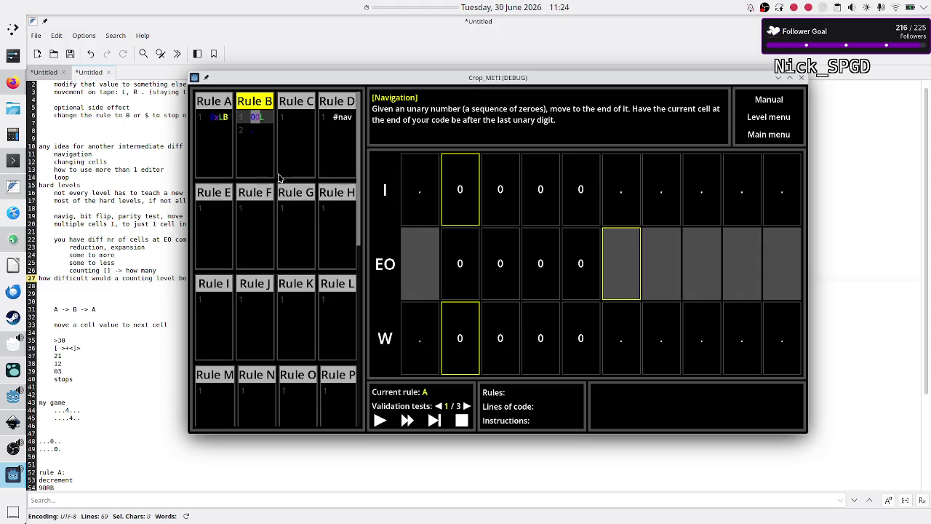
text(0)
key(Down)
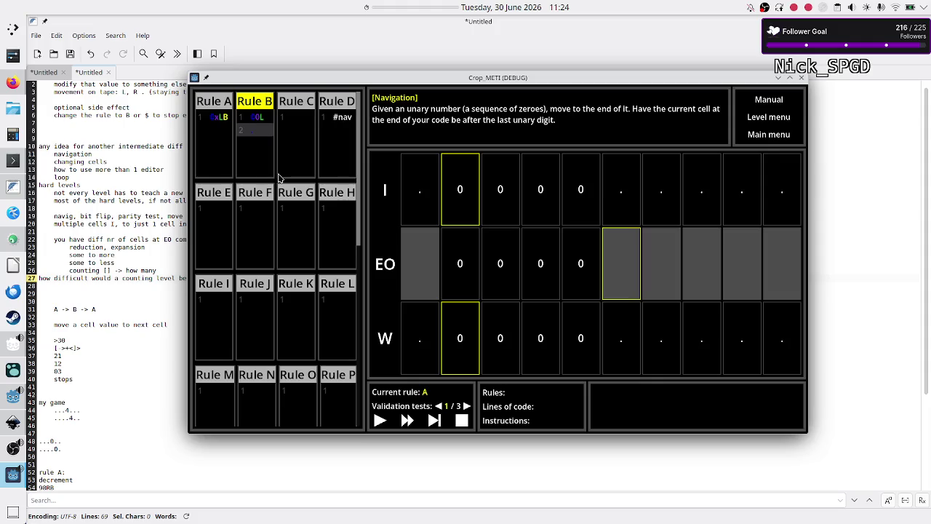
text(.)
text(C)
click(312, 118)
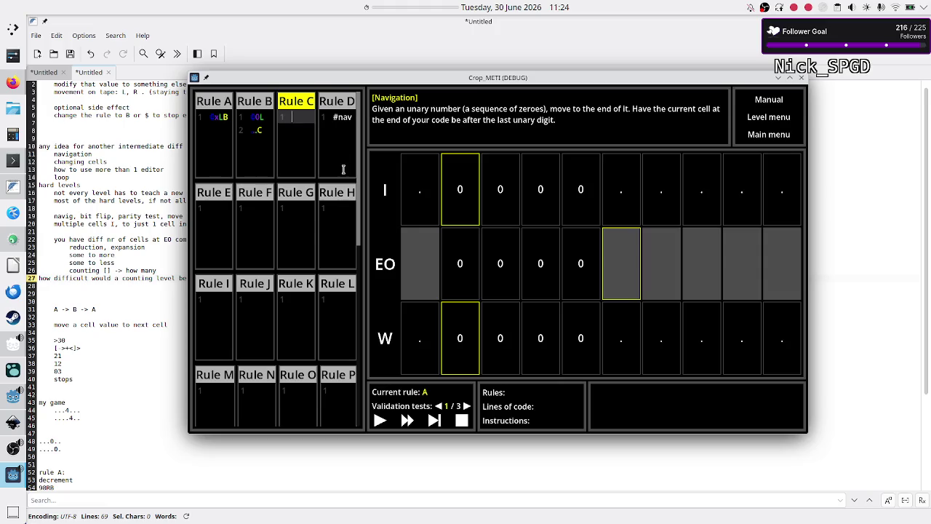
Write Rule C's first four RD lines, ending with 01RD, 12RD and 23RD
text(()
text(RD)
key(Return)
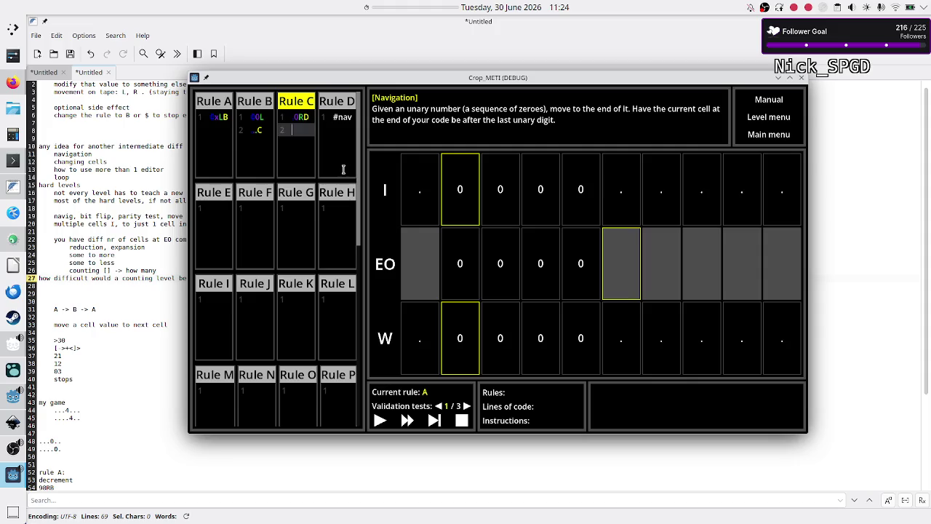
text(0xRD)
key(Return)
text(1)
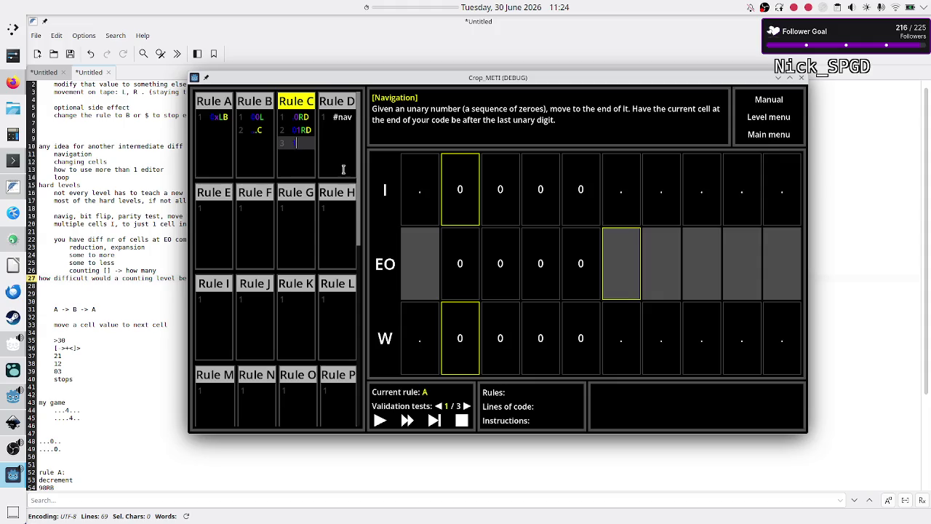
text(2RD)
key(Return)
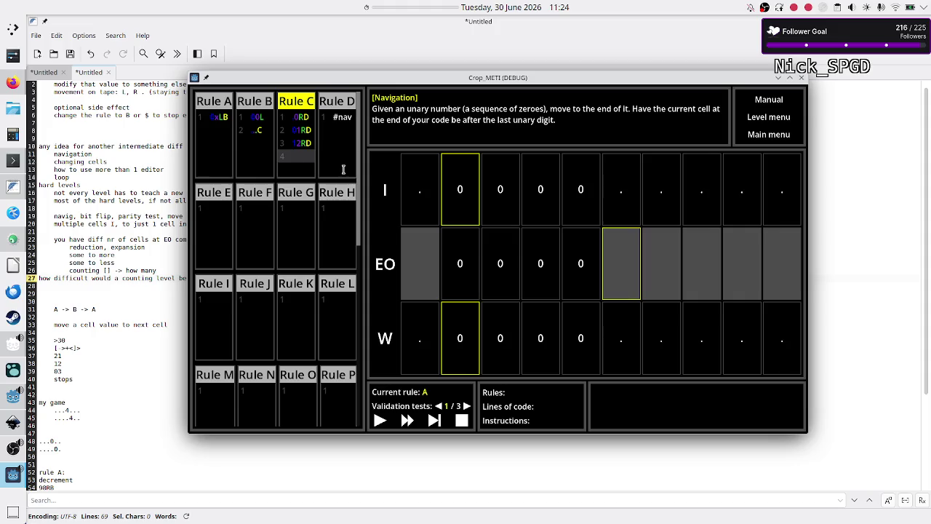
text(23RD)
key(Return)
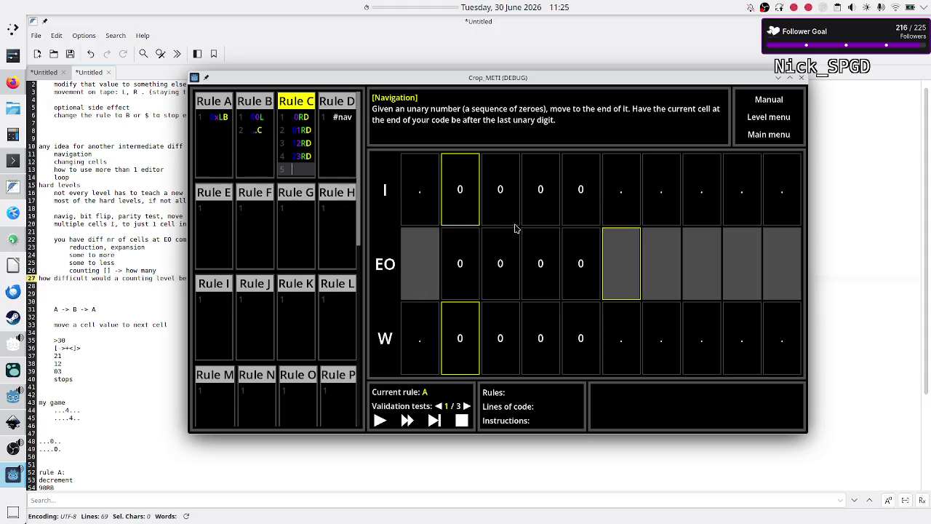
Add the lines 34RD, 45RD, 56RD, 67RD, 78RD and 89RD to Rule C
text(34RD)
key(Return)
text(45RD)
key(Return)
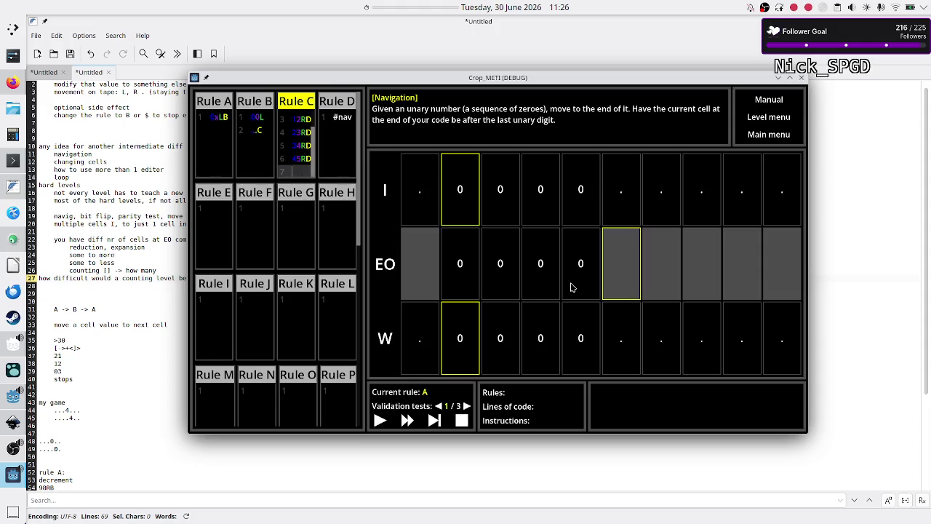
text(5)
text(6RD)
key(Return)
text(67RD)
key(Return)
text(78RD)
key(Return)
text(89RD)
Replace Rule D's #nav placeholder with 00R and start a second line
click(342, 127)
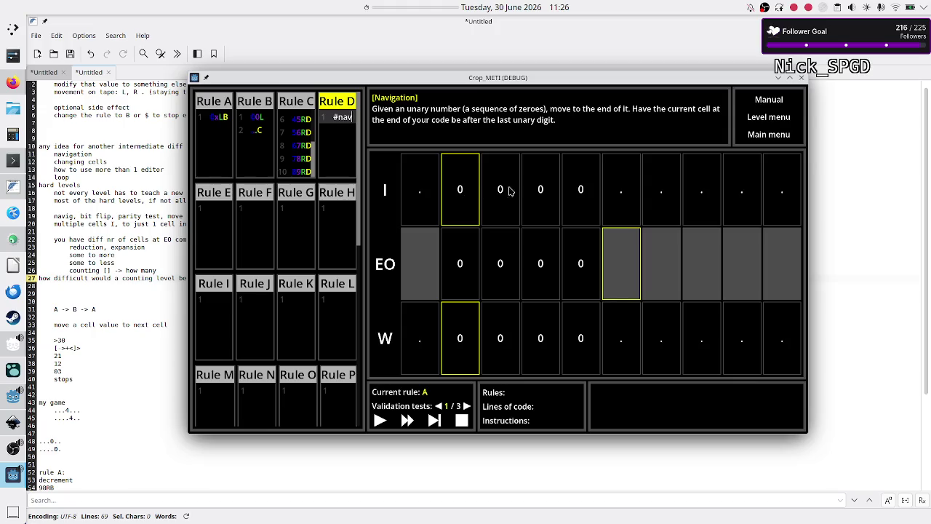
key(BackSpace)
key(BackSpace)
key(BackSpace)
text(0)
text(0R)
key(Return)
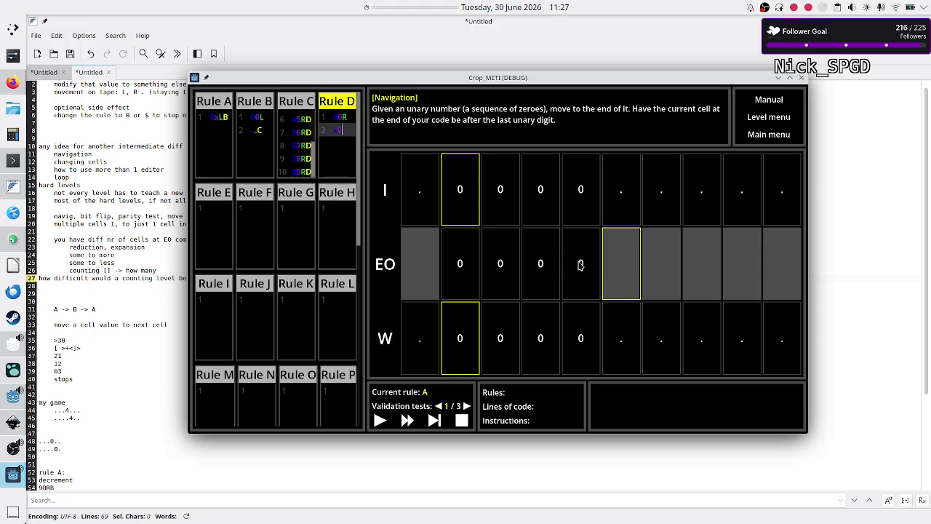
Correct Rule D's first line to 0R and make the second line xRA
key(BackSpace)
click(343, 116)
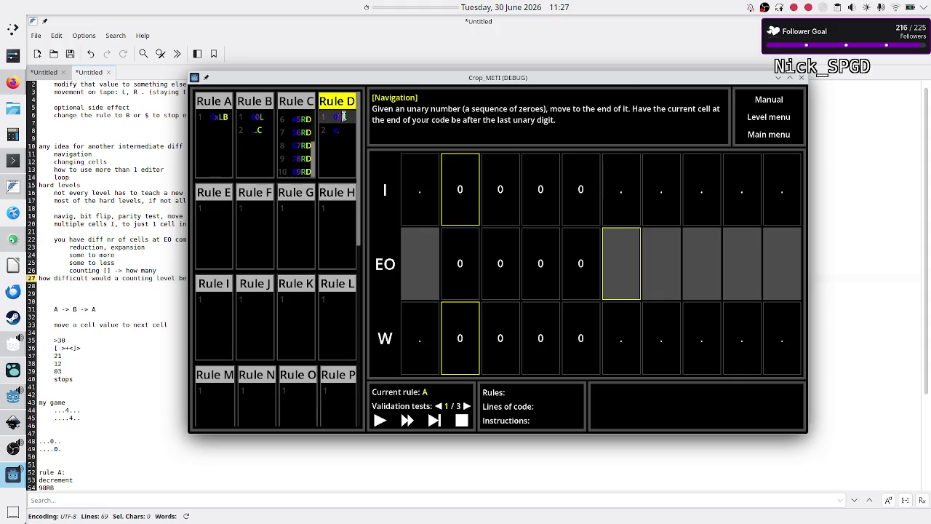
text(R)
key(Left)
key(BackSpace)
key(Down)
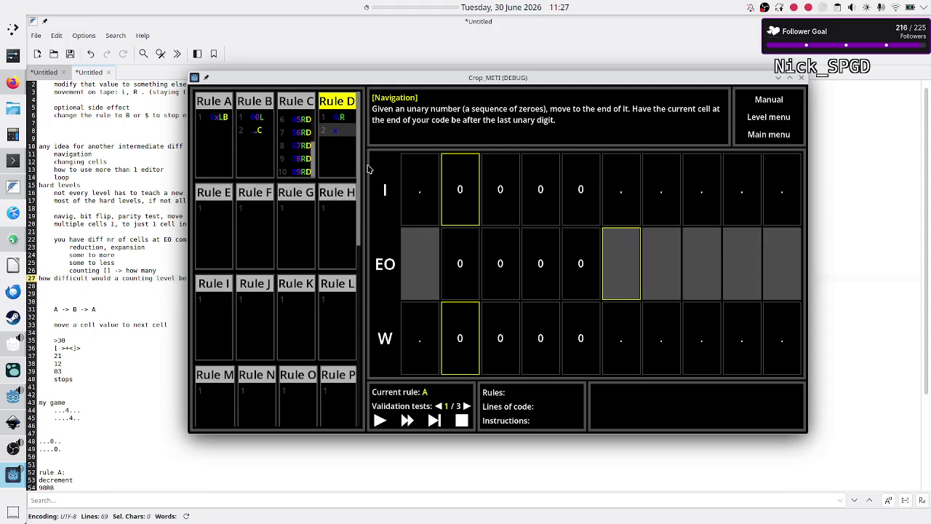
text(R)
text(A)
click(434, 422)
click(434, 422)
click(434, 422)
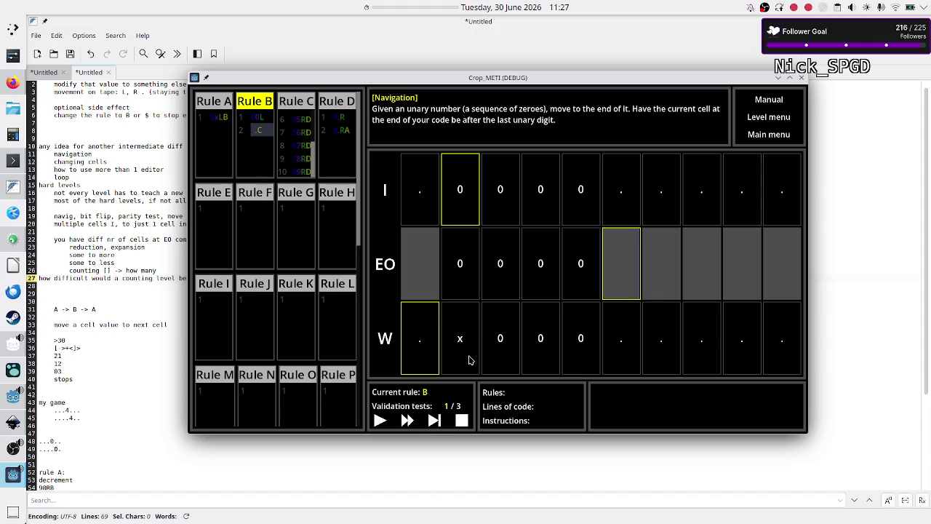
click(434, 420)
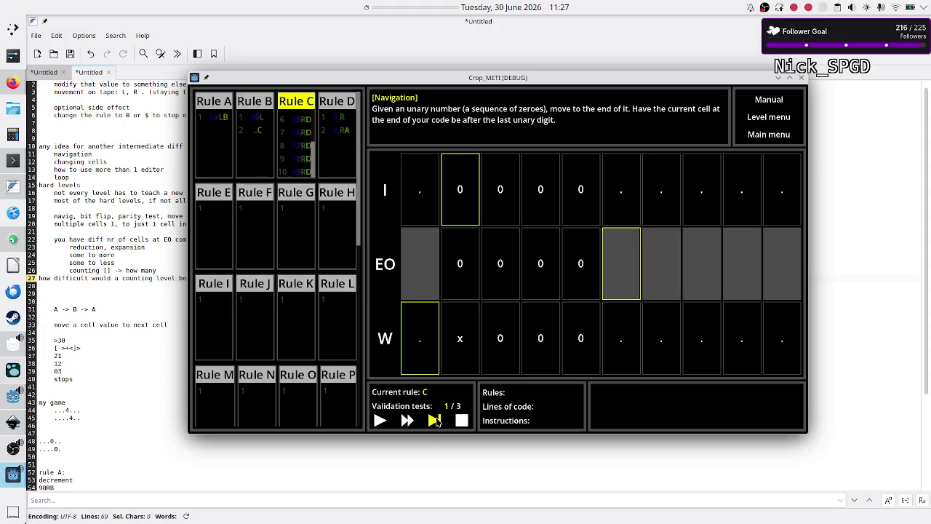
click(435, 421)
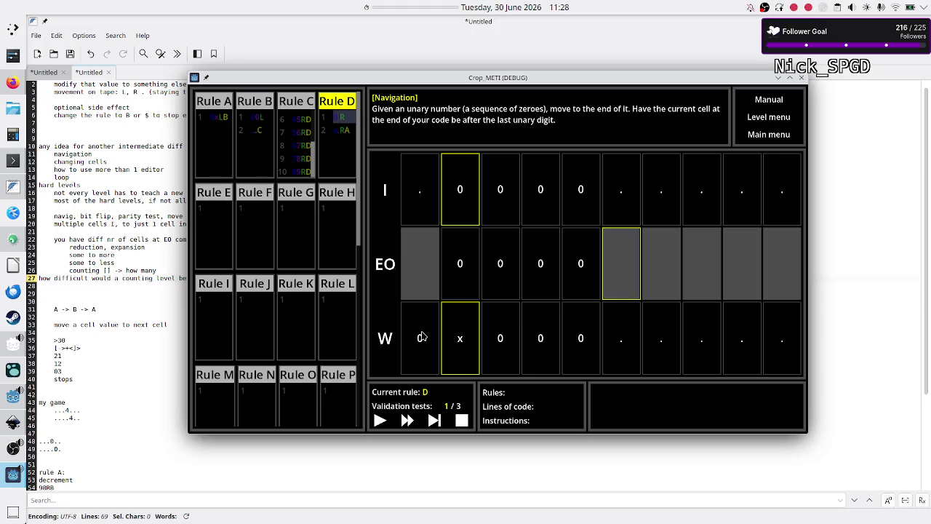
click(420, 338)
click(434, 422)
click(434, 421)
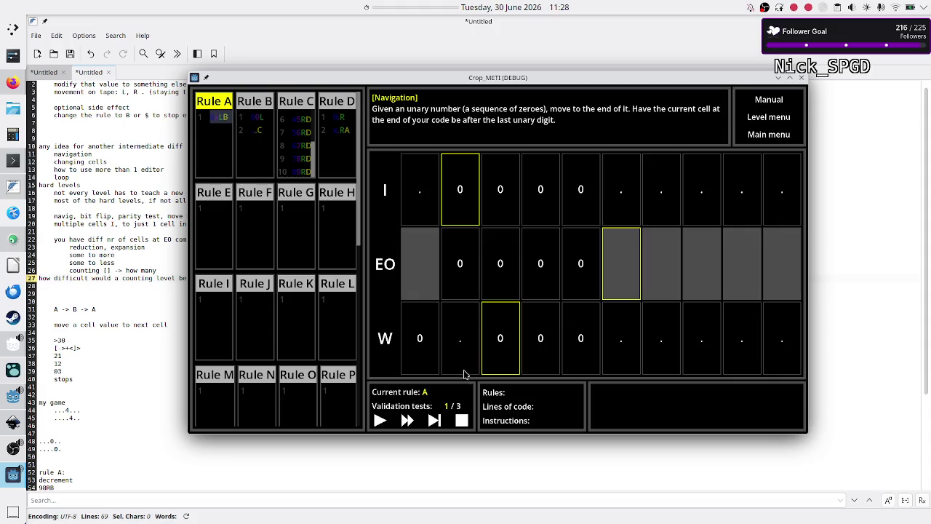
click(434, 421)
click(434, 421)
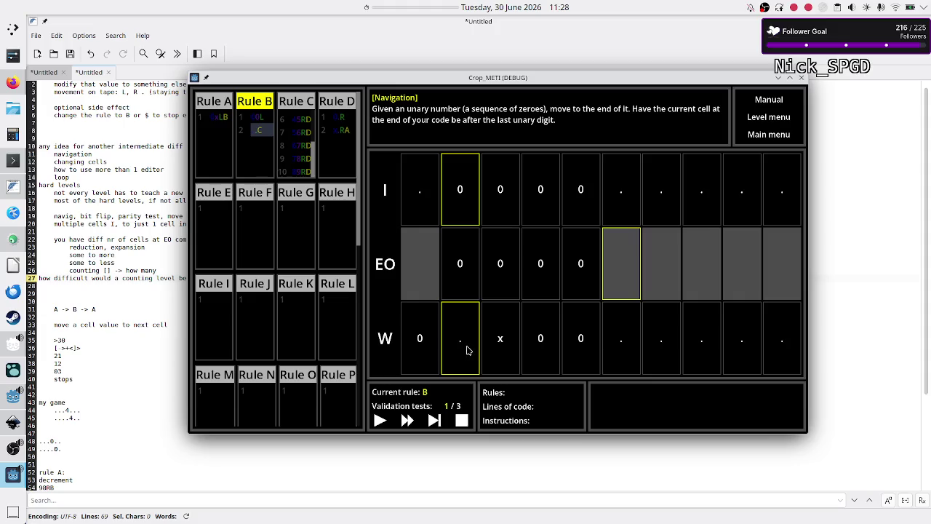
click(434, 421)
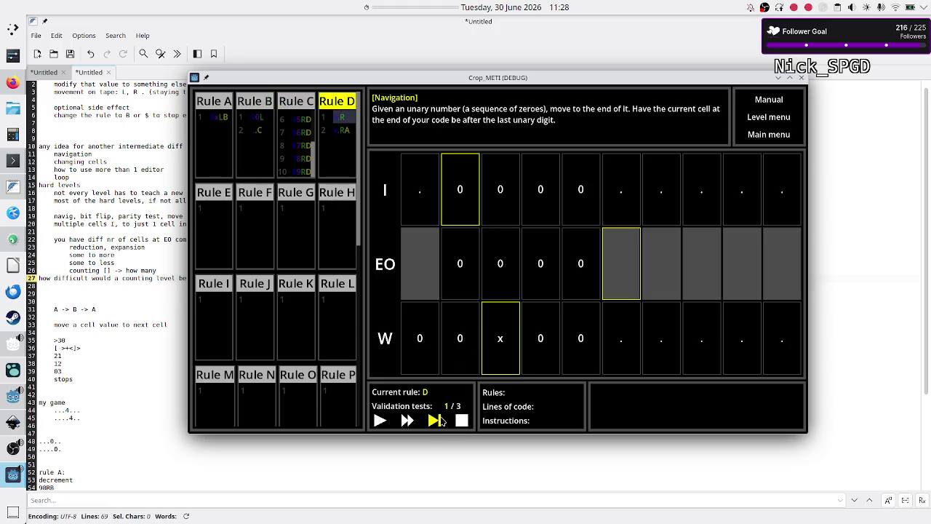
click(461, 421)
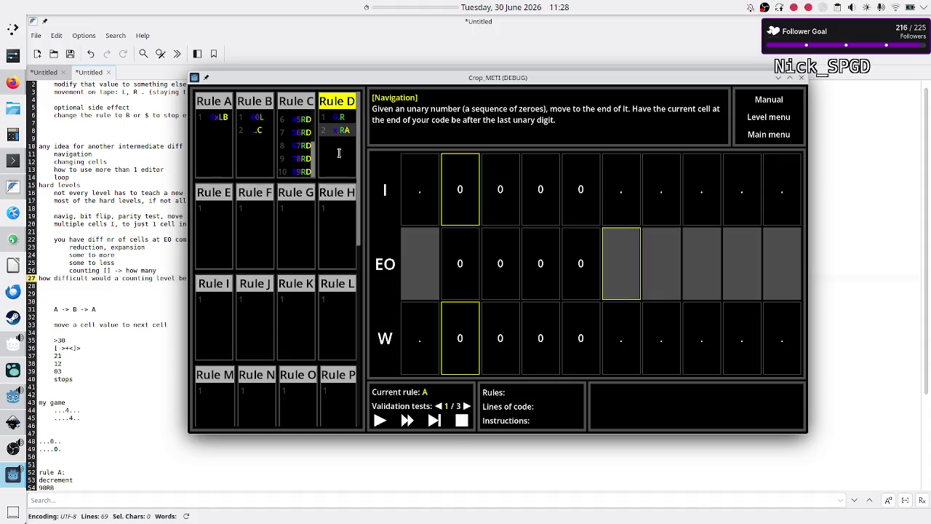
Make Rule D's lines read 0R and 0RA
key(Up)
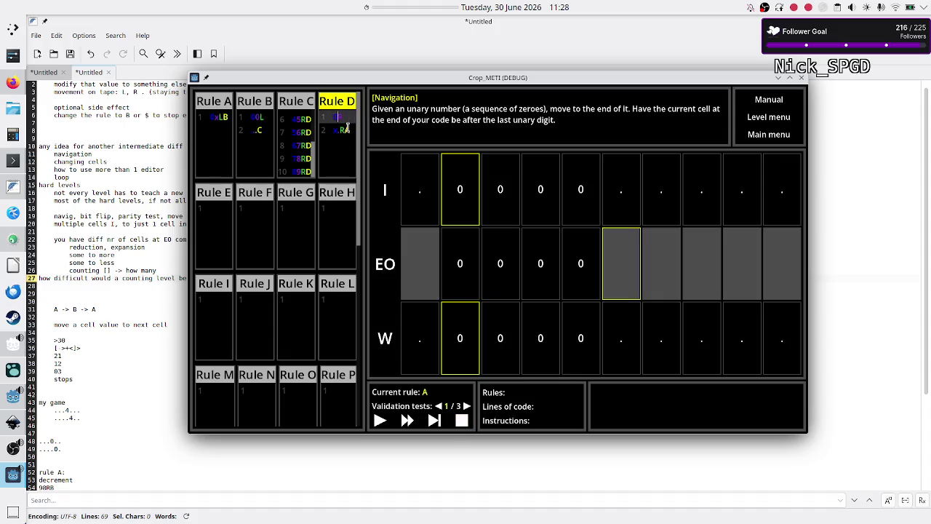
text(R)
key(Down)
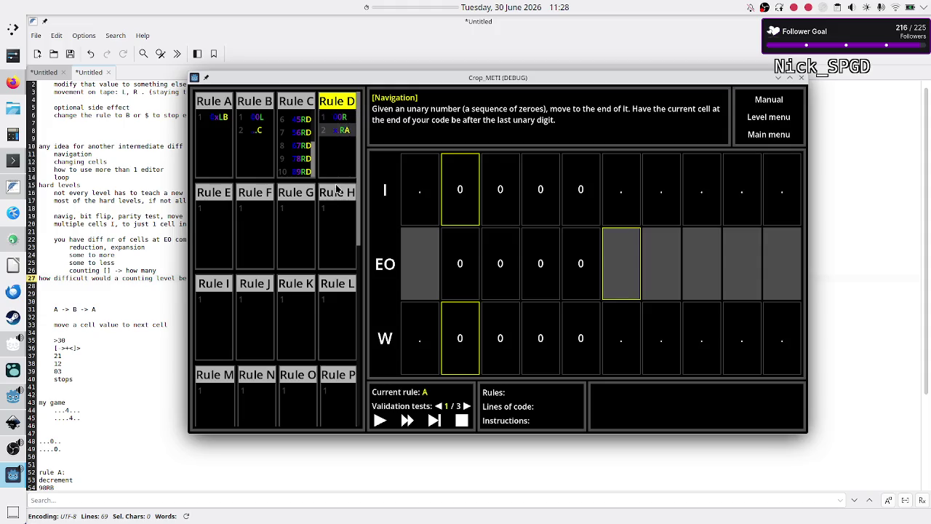
key(BackSpace)
text(0)
Change Rule C's first line from 0RD to 1RD and delete the 01RD line
click(292, 122)
scroll(292, 121, up, 2)
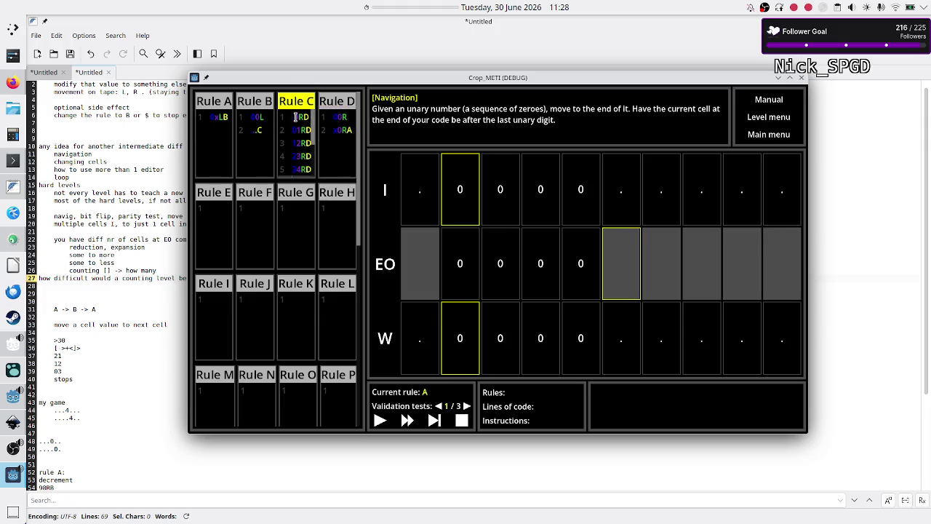
click(295, 117)
key(Delete)
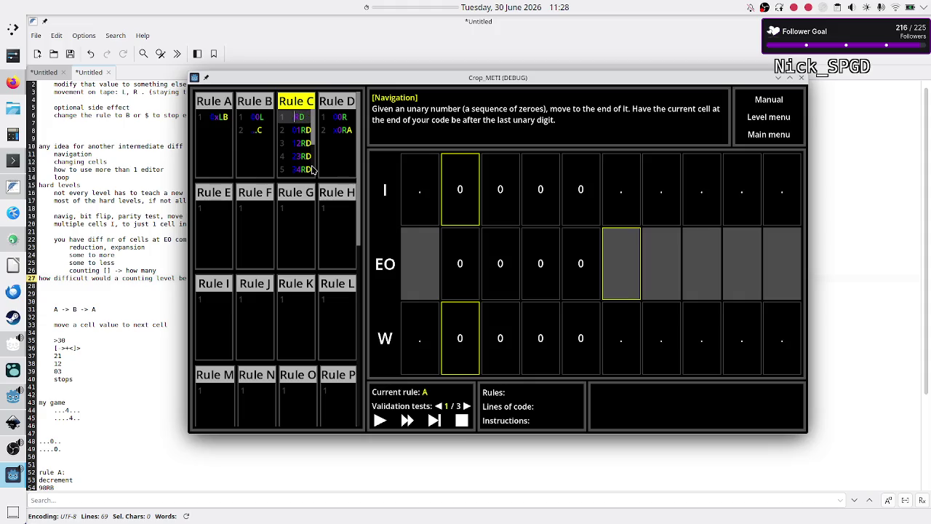
text(1)
key(Down)
key(BackSpace)
key(Delete)
key(Delete)
key(Delete)
key(BackSpace)
click(409, 420)
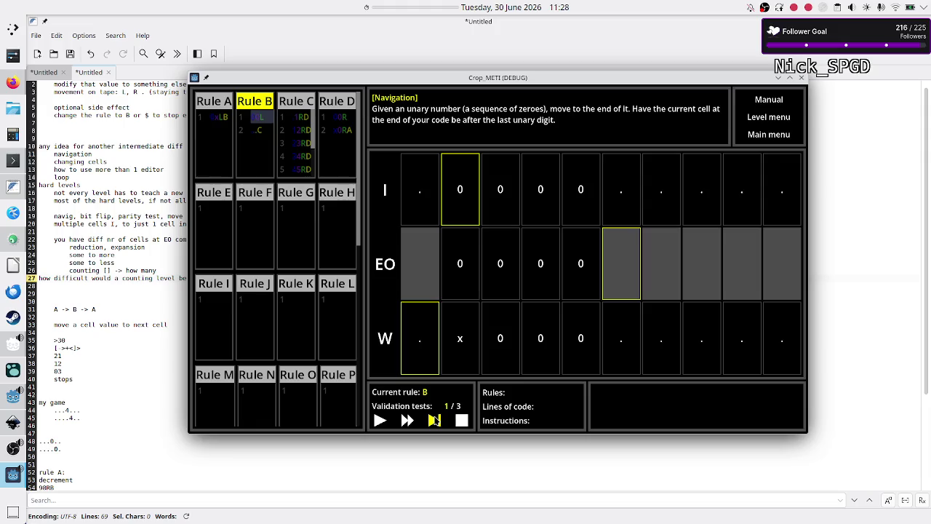
Step validation test 1/3 through Rules C, D, A and B until the no-match error appears
click(435, 420)
click(434, 420)
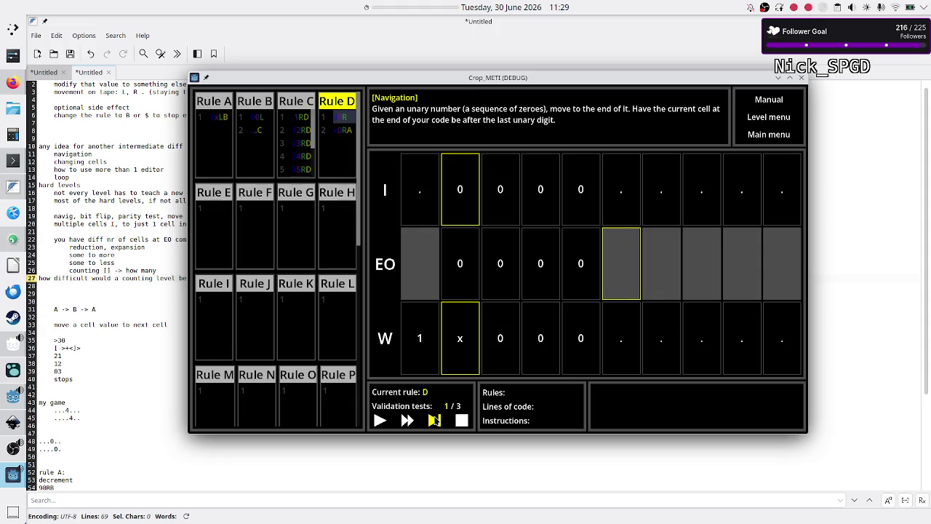
click(434, 420)
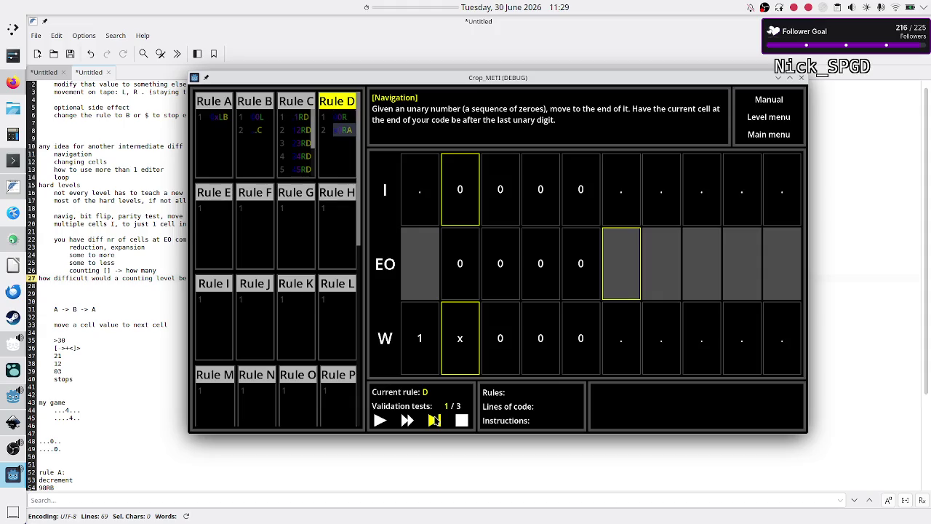
click(435, 420)
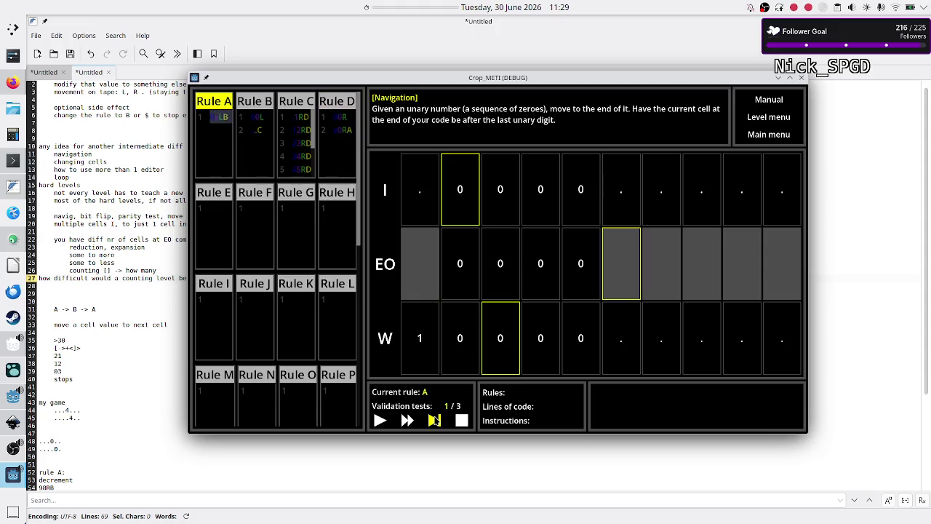
click(435, 419)
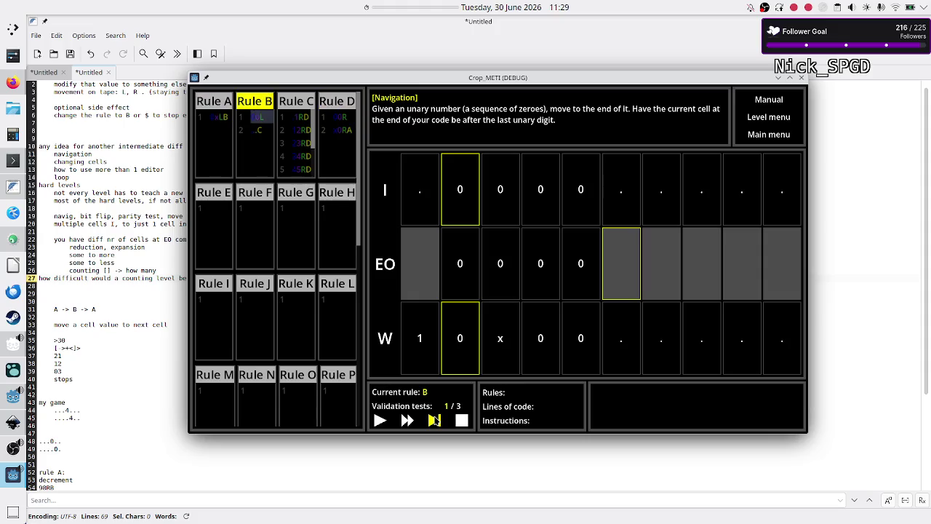
click(434, 419)
click(434, 420)
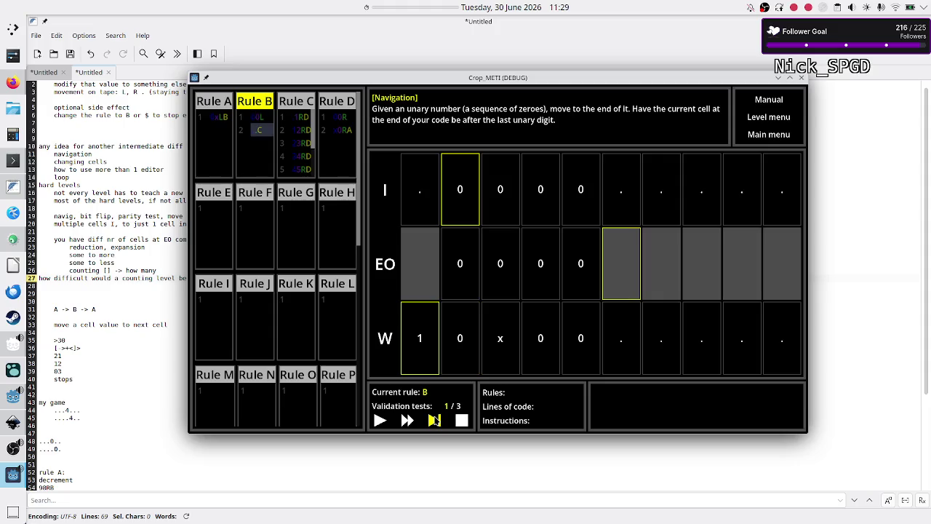
click(434, 419)
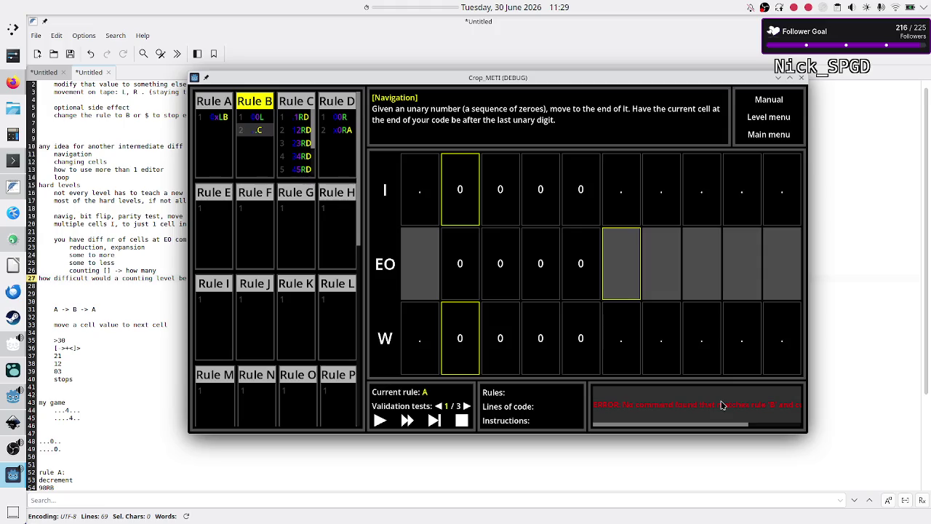
scroll(722, 405, right, 3)
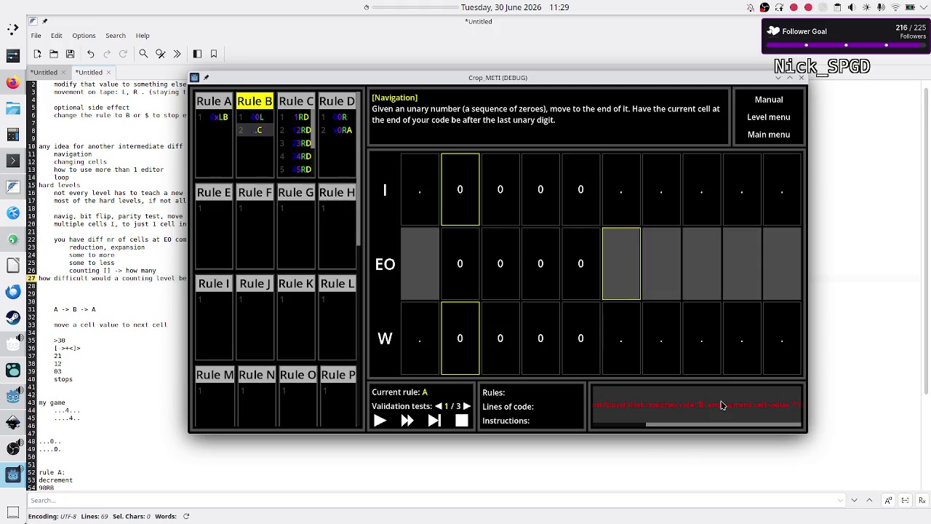
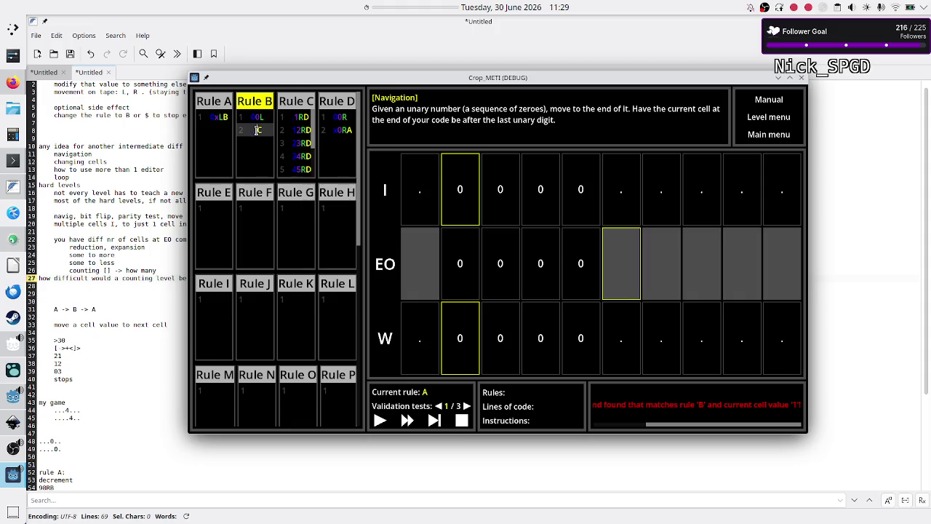
Insert a new line above Rule B's .C line and type $ on it
key(shift+Right)
key(shift+Right)
key(Left)
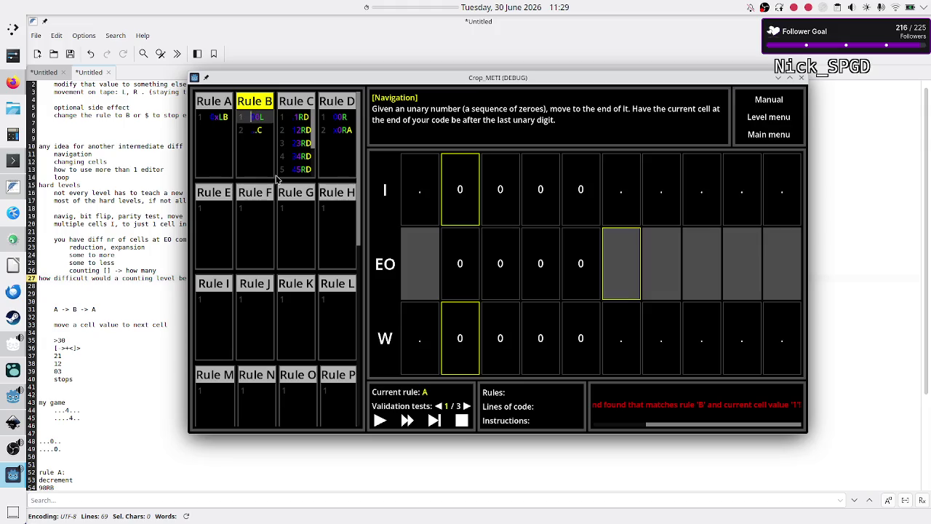
key(Up)
key(Down)
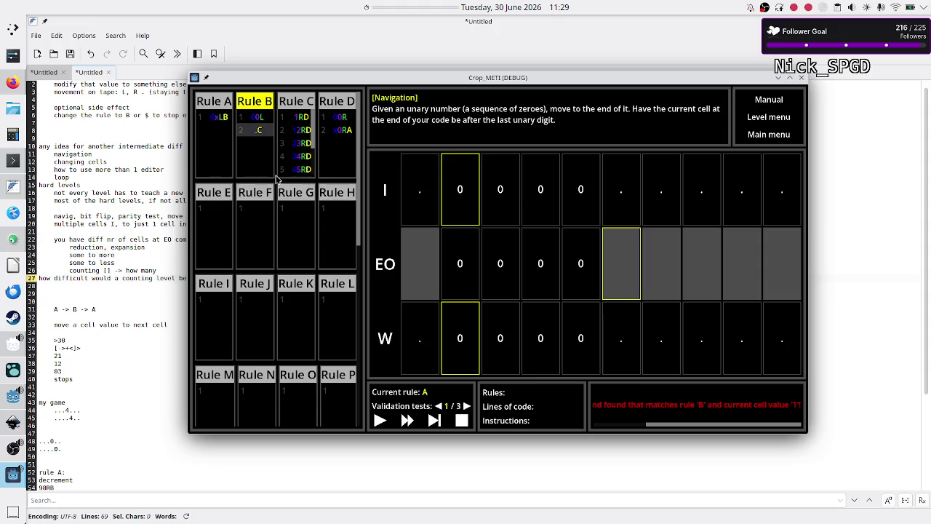
key(Up)
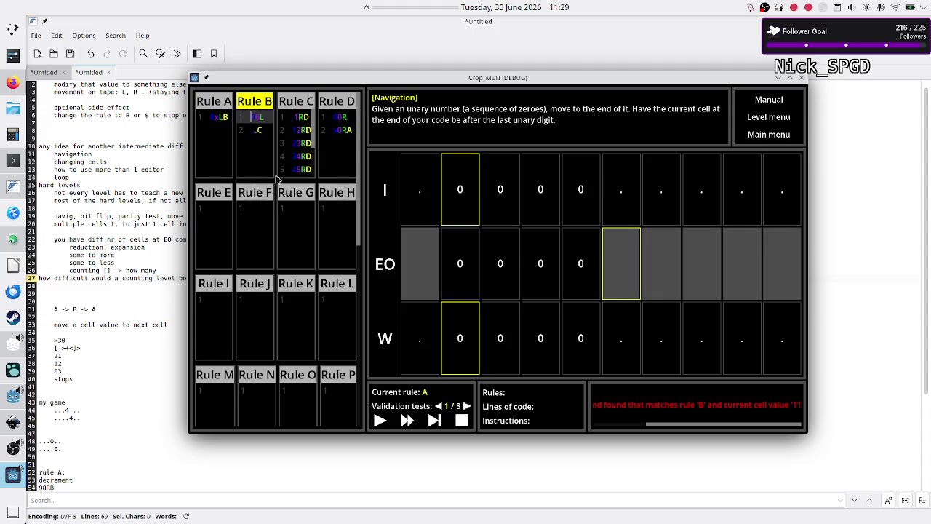
key(Down)
key(Right)
key(Right)
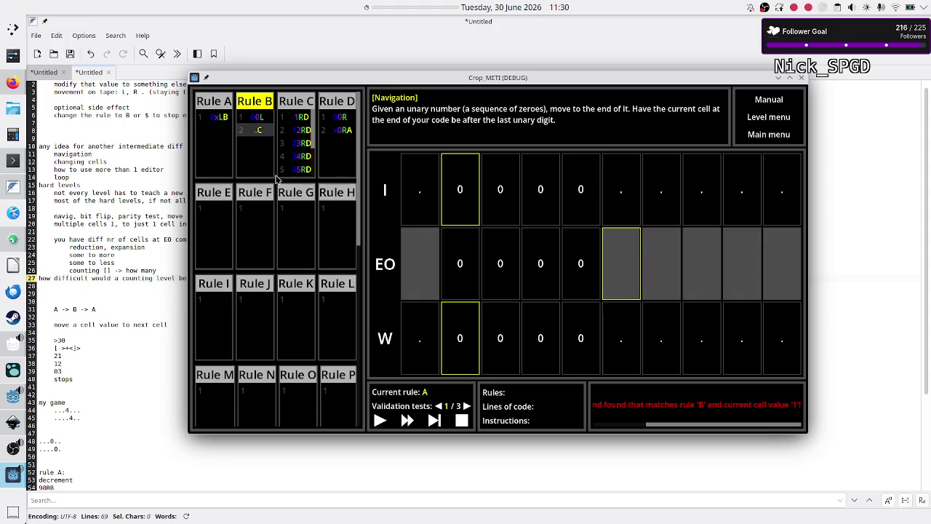
key(Return)
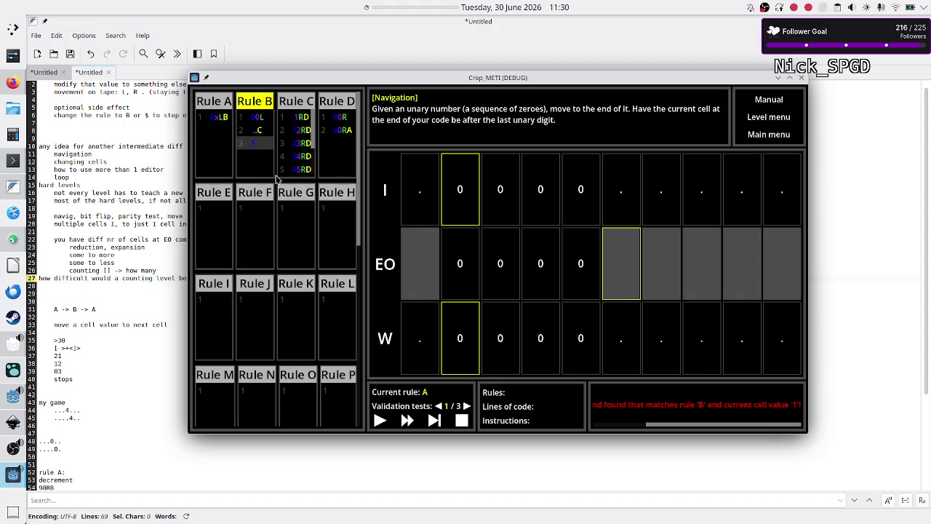
key(alt+Up)
text($)
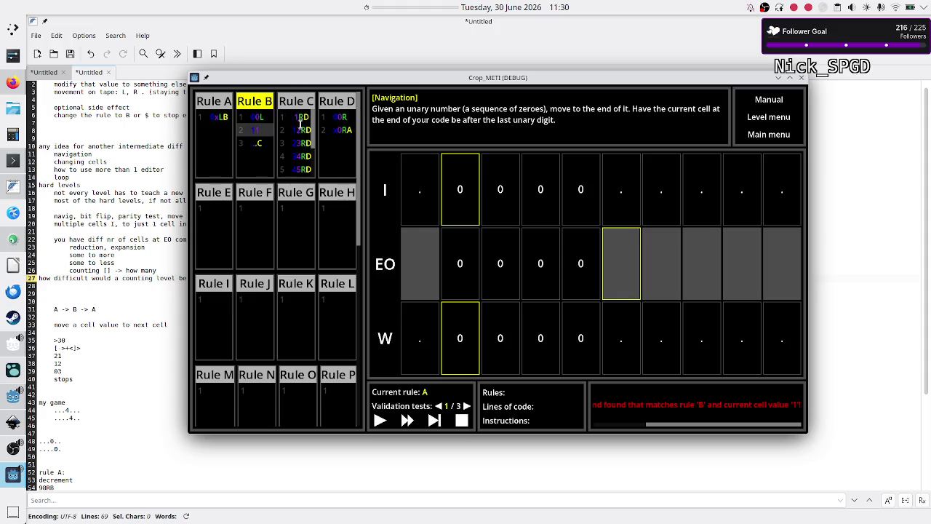
Check Rule C's lines for reference, then finish Rule B's new line with C
click(250, 117)
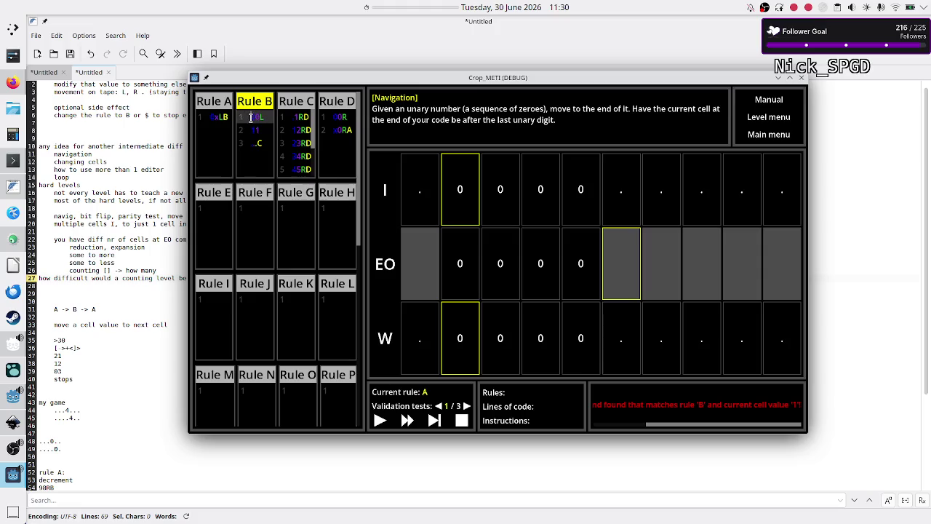
click(303, 129)
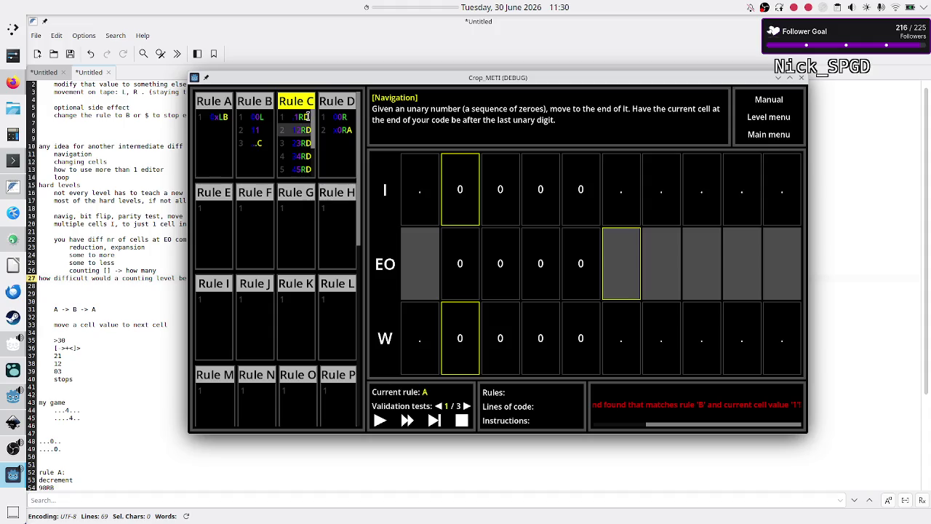
click(266, 128)
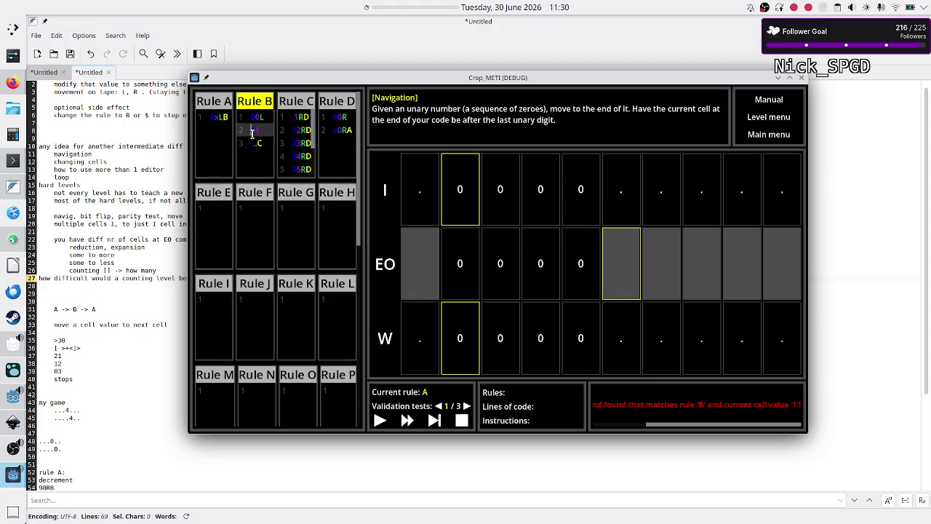
click(302, 144)
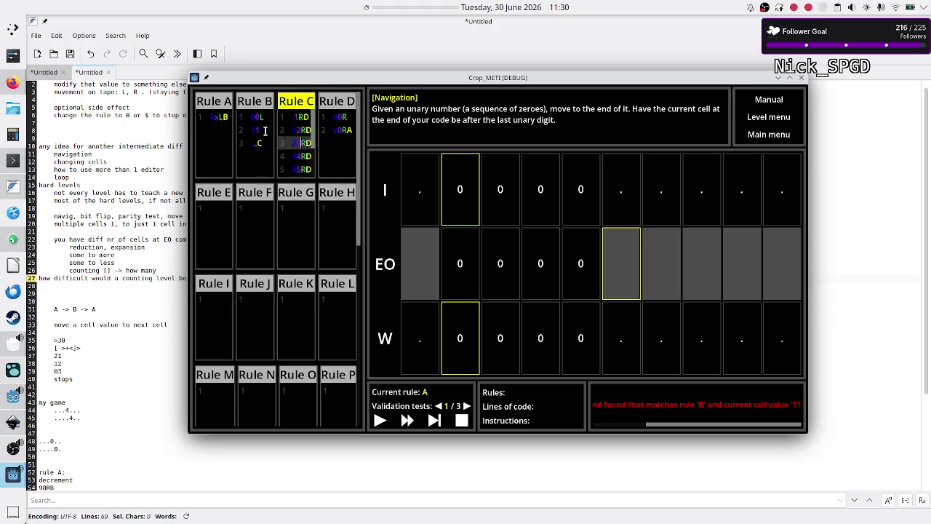
click(266, 130)
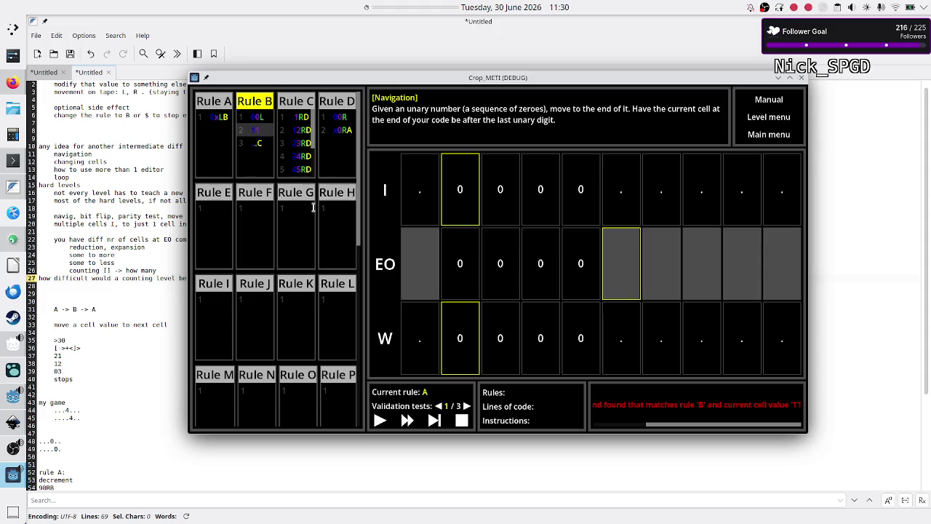
text(C)
Duplicate Rule B's new line and renumber the copies 2, 3, 4 and 5
key(ctrl+d)
key(ctrl+d)
key(ctrl+v)
key(ctrl+v)
key(Up)
key(Up)
key(Up)
text(2)
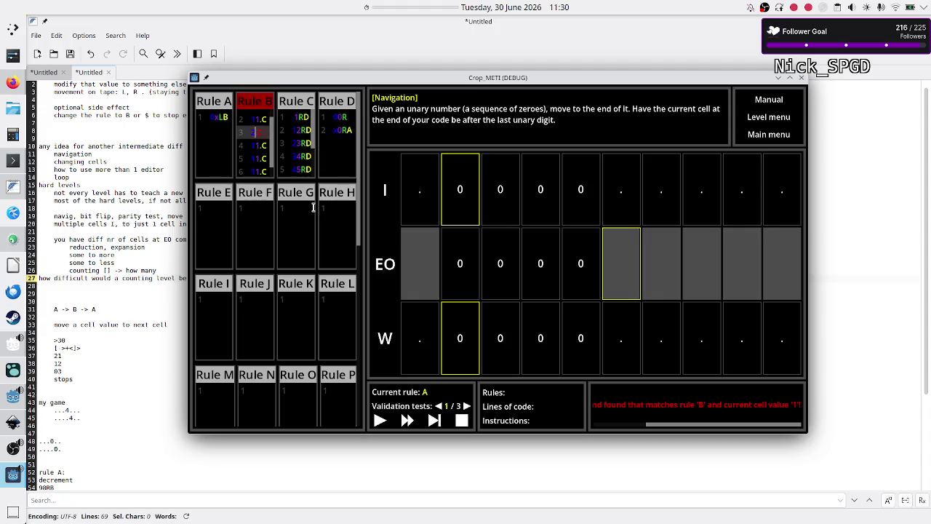
key(Down)
text(3)
key(Down)
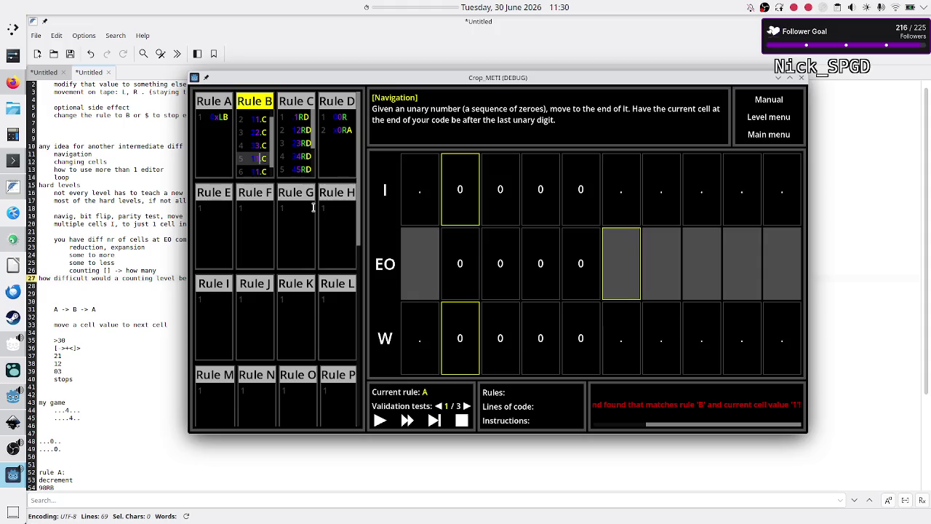
text(4)
key(Down)
text(5)
key(Delete)
key(shift+Right)
key(shift+Right)
key(shift+Right)
key(Down)
Paste more copies of the 5.C line and renumber them 6, 7 and 8
key(Return)
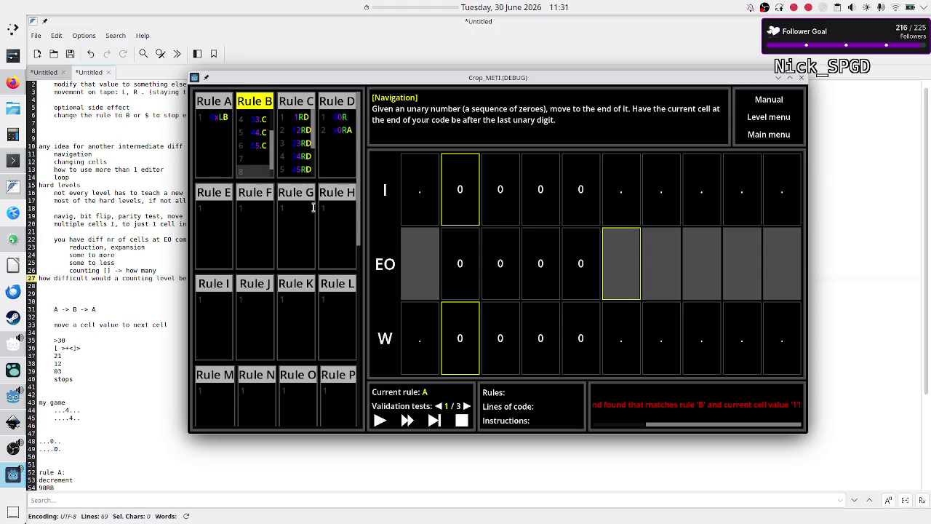
key(ctrl+v)
key(ctrl+v)
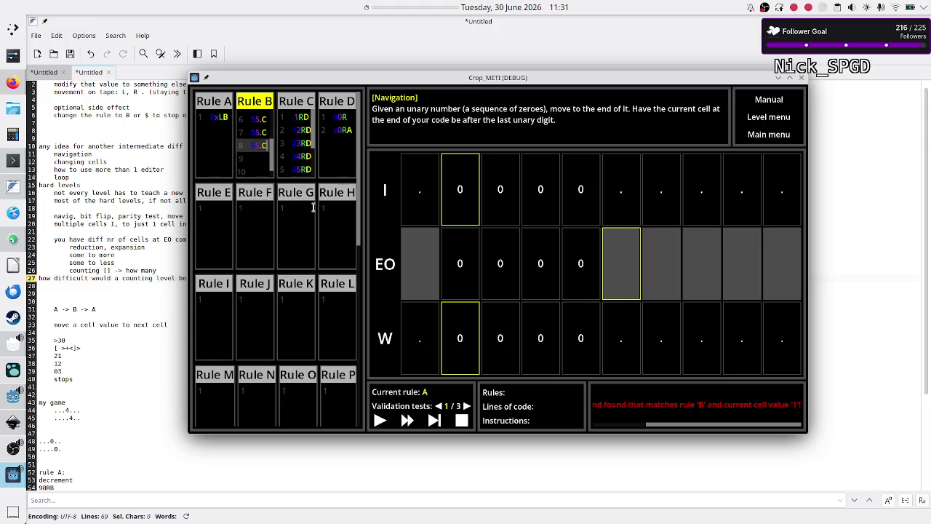
key(ctrl+v)
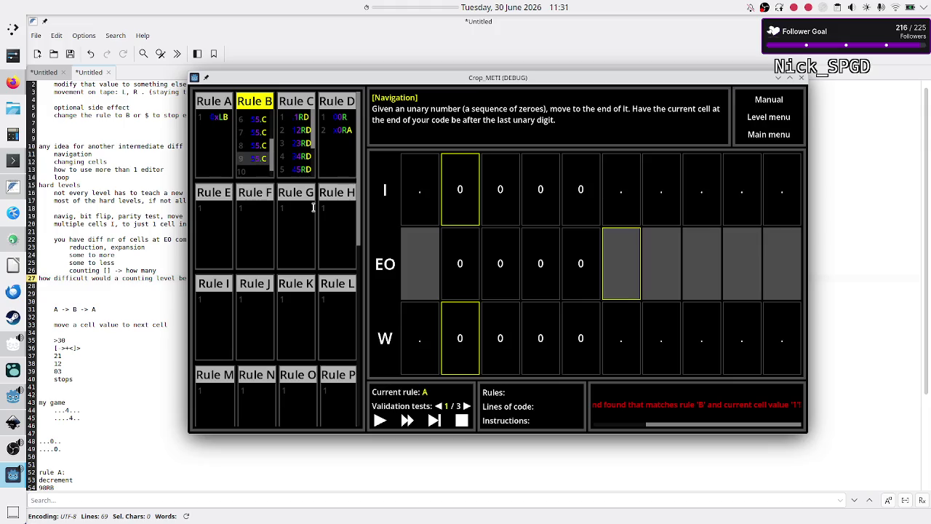
key(Down)
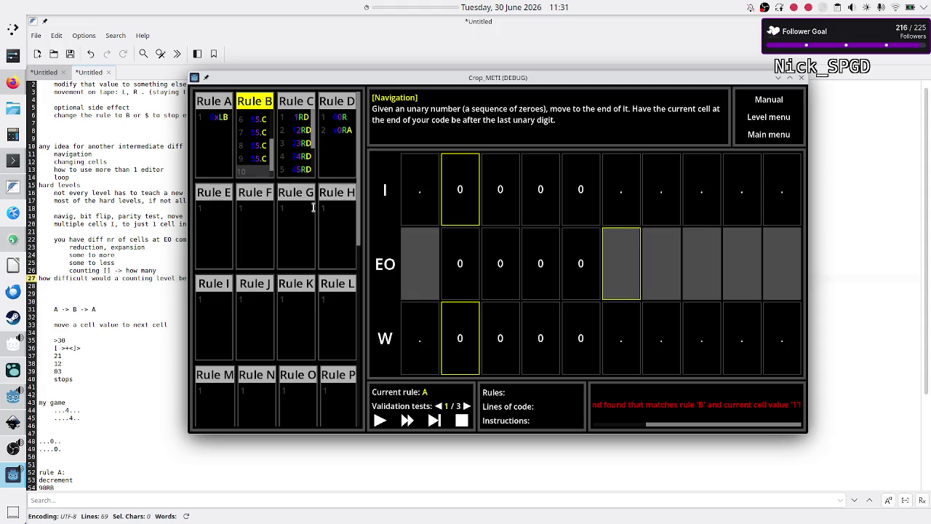
key(ctrl+v)
key(ctrl+v)
key(Up)
key(Up)
key(Down)
key(Down)
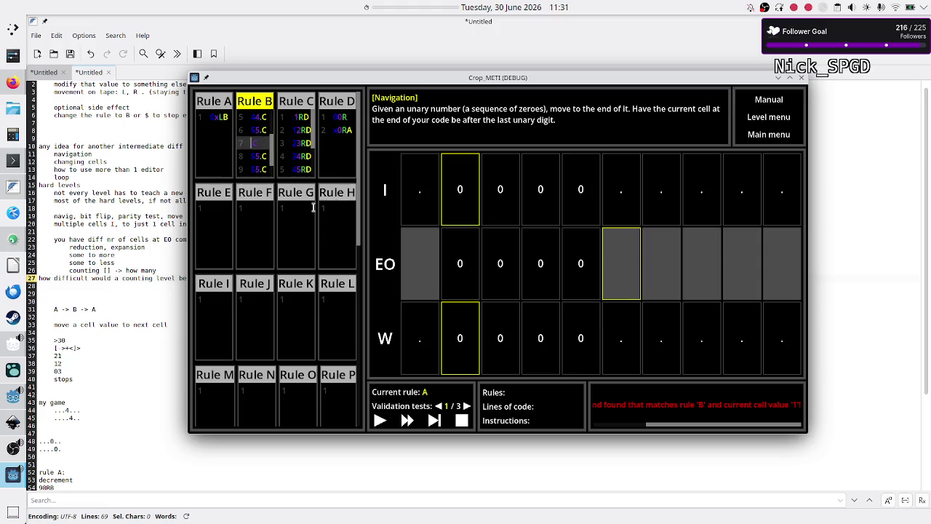
key(BackSpace)
text(6)
key(Down)
key(BackSpace)
text(77)
key(Down)
key(BackSpace)
text(88)
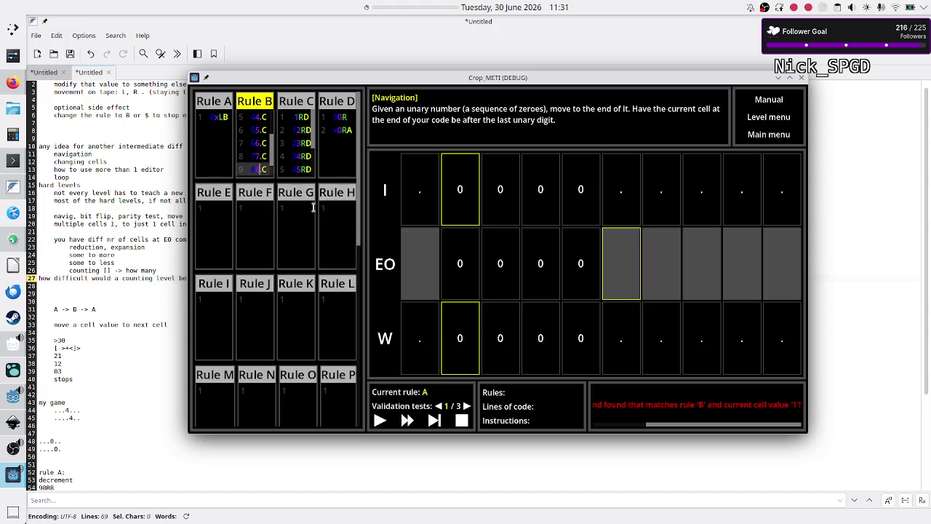
Fix line 10's digit and delete the surplus 99.C line, leaving the final .C line
key(Down)
key(BackSpace)
text(9)
key(BackSpace)
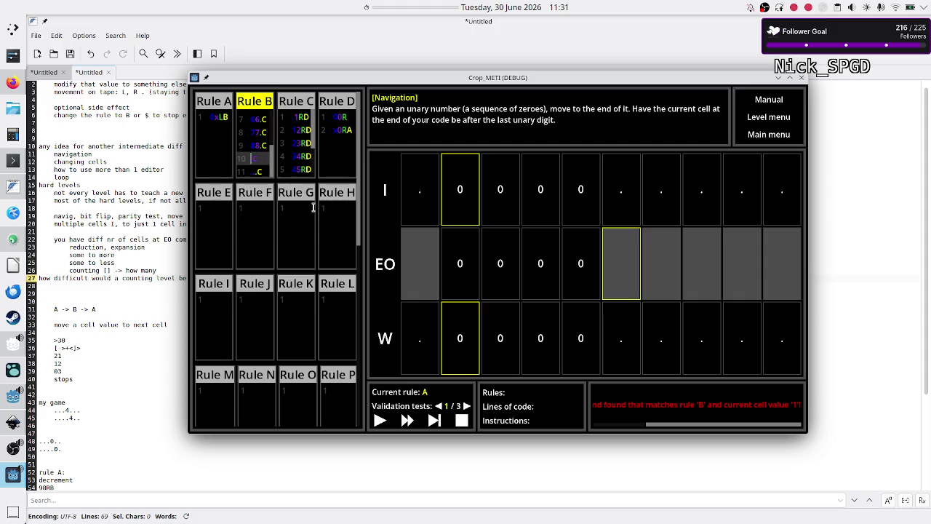
text(99)
key(Down)
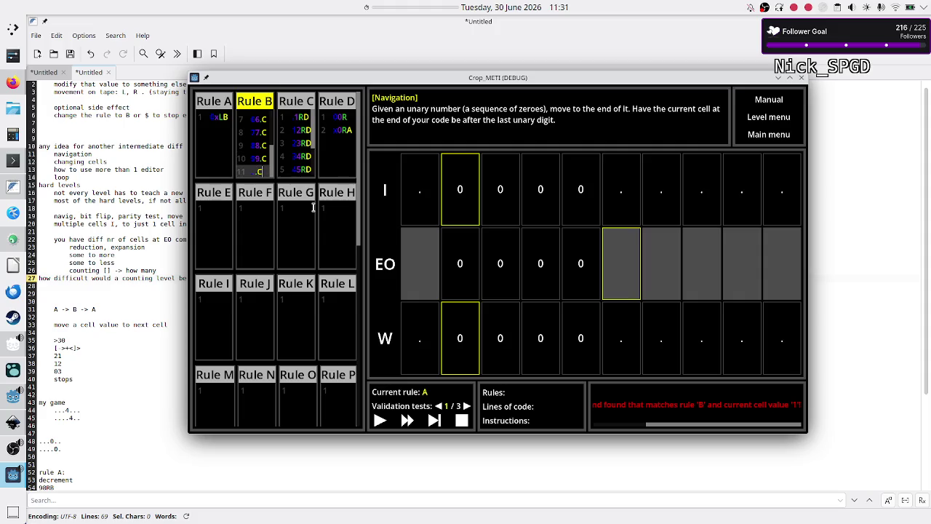
key(Up)
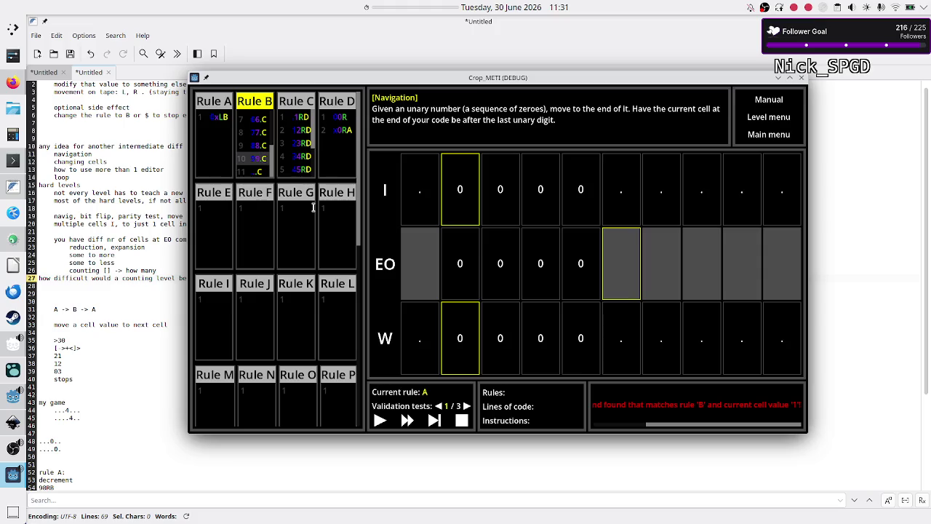
key(Down)
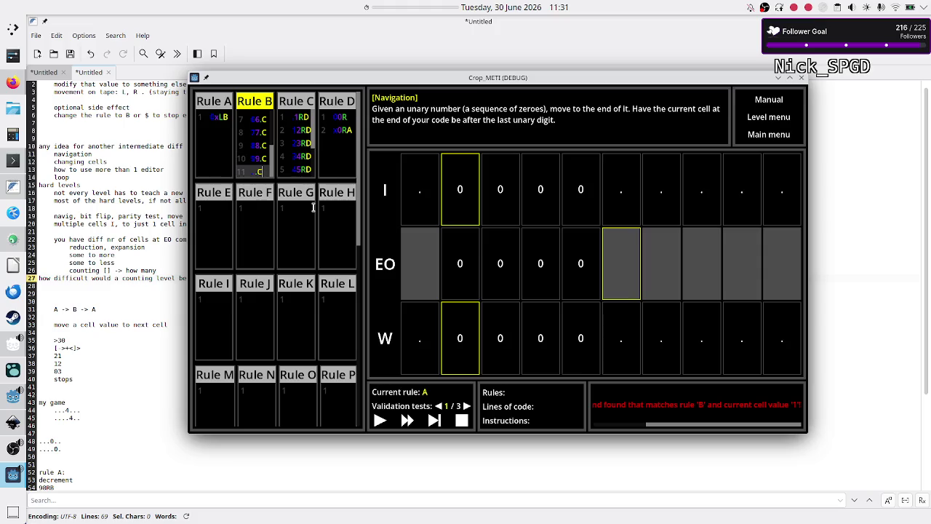
key(Up)
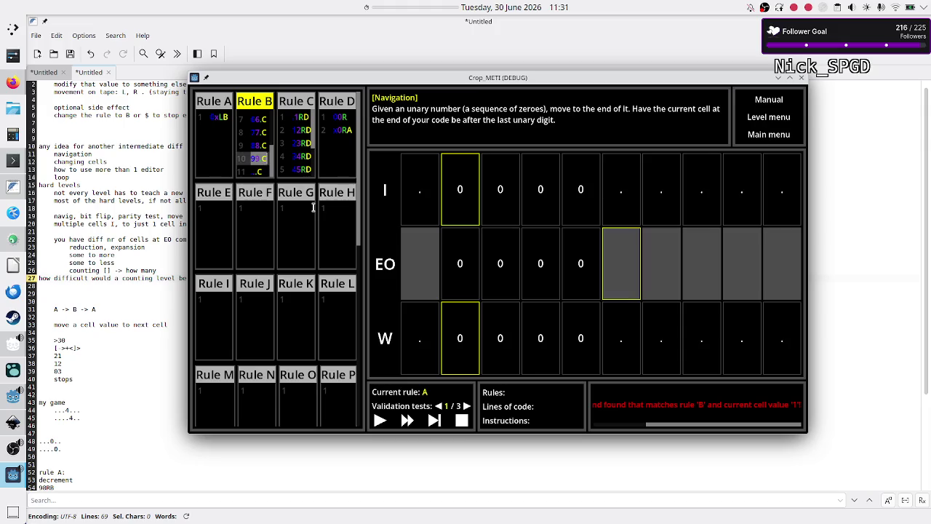
key(BackSpace)
key(Down)
Single-step validation test 1 through rules A–D until W's first cell reads 4 and execution is back in A
click(435, 420)
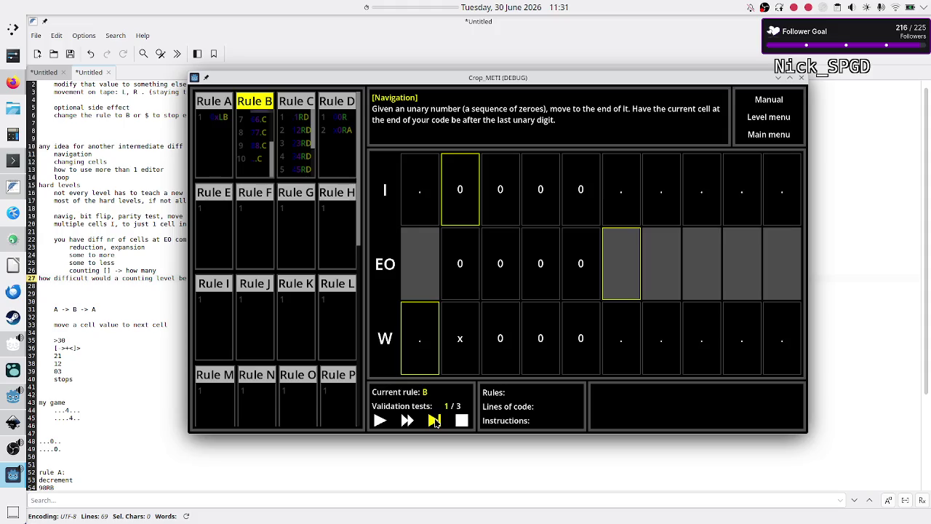
click(434, 420)
click(434, 420)
click(435, 420)
click(435, 420)
click(435, 420)
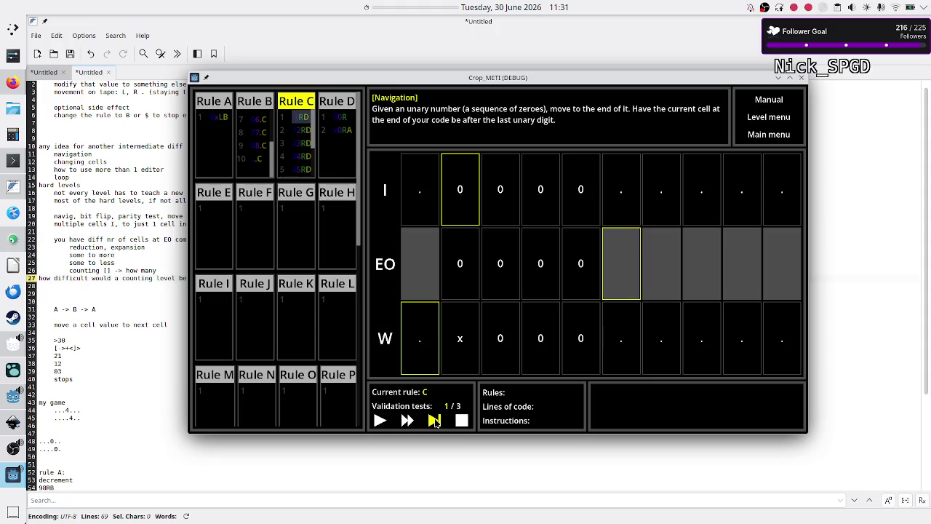
click(435, 420)
click(435, 421)
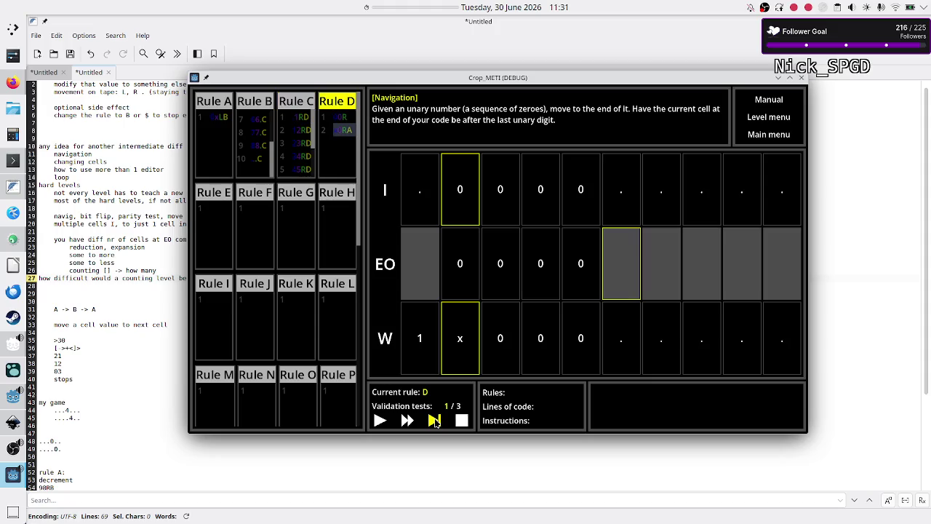
click(435, 420)
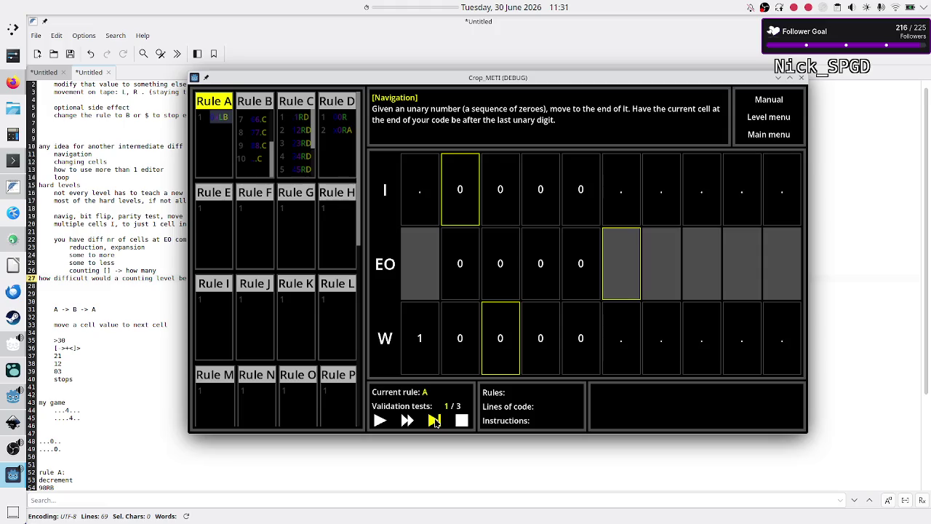
click(434, 420)
click(435, 420)
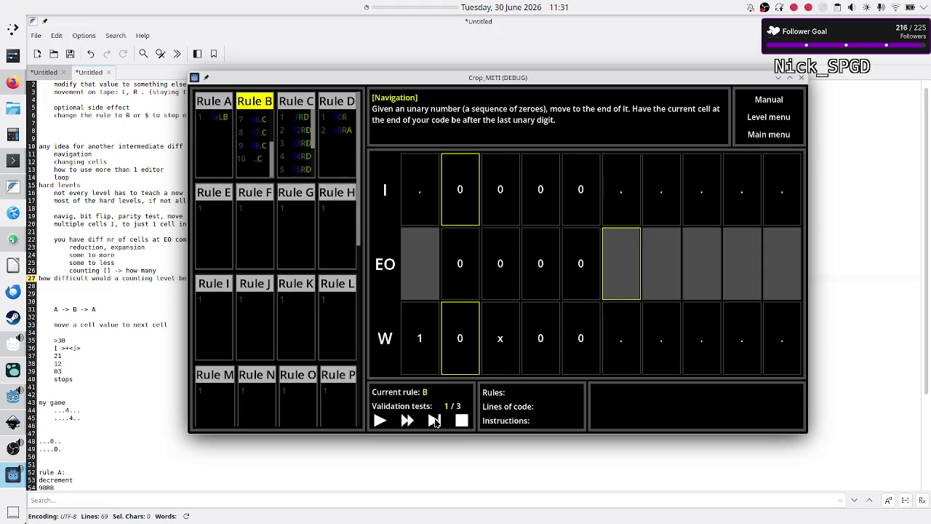
click(435, 420)
click(435, 420)
click(435, 420)
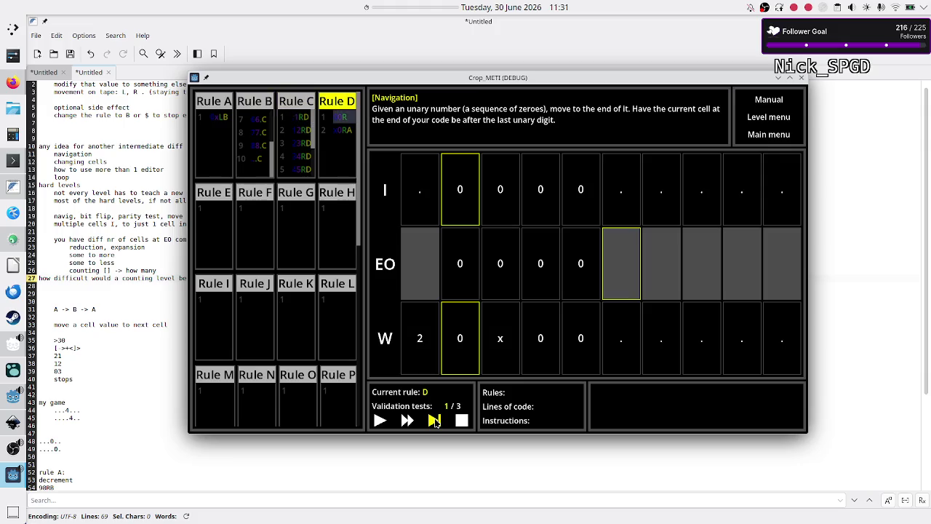
click(435, 420)
click(435, 420)
click(435, 420)
click(434, 420)
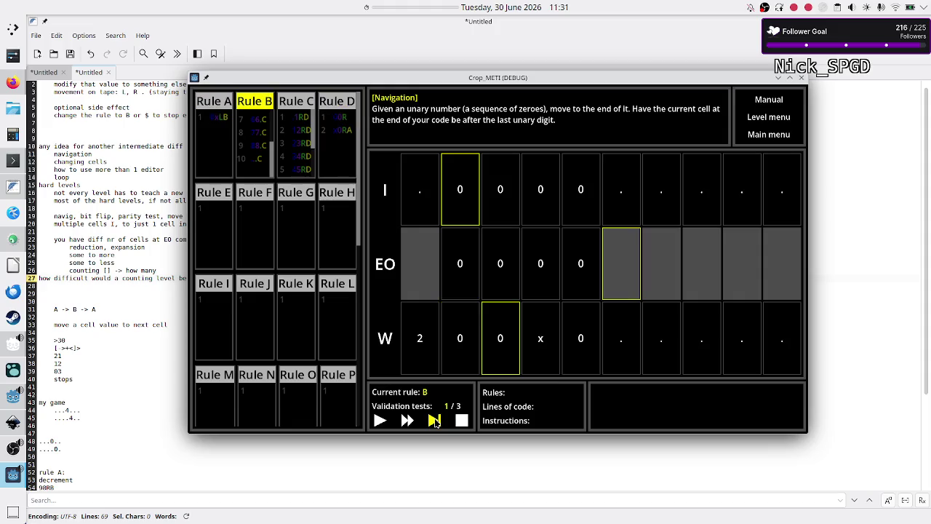
click(434, 420)
click(435, 420)
click(435, 420)
click(435, 420)
click(435, 420)
click(435, 421)
click(434, 420)
click(435, 420)
click(435, 420)
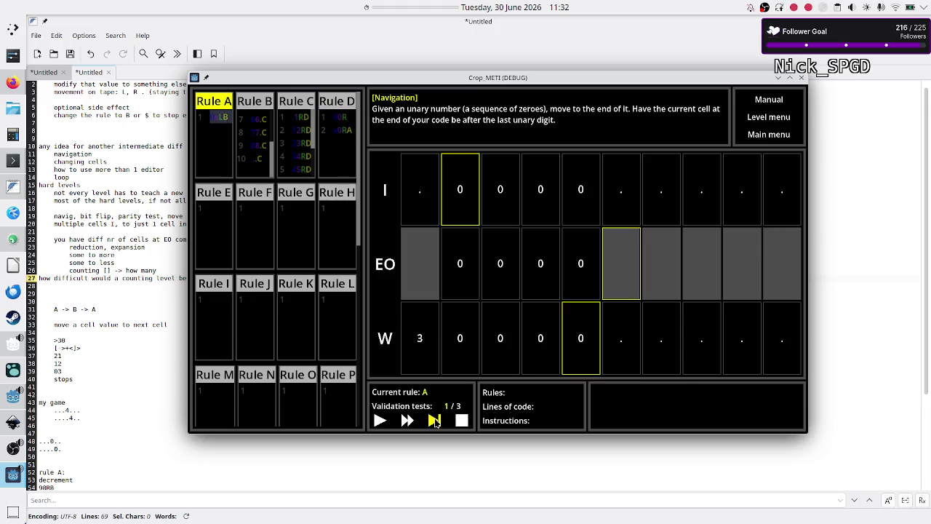
click(435, 421)
click(435, 420)
click(435, 420)
click(435, 420)
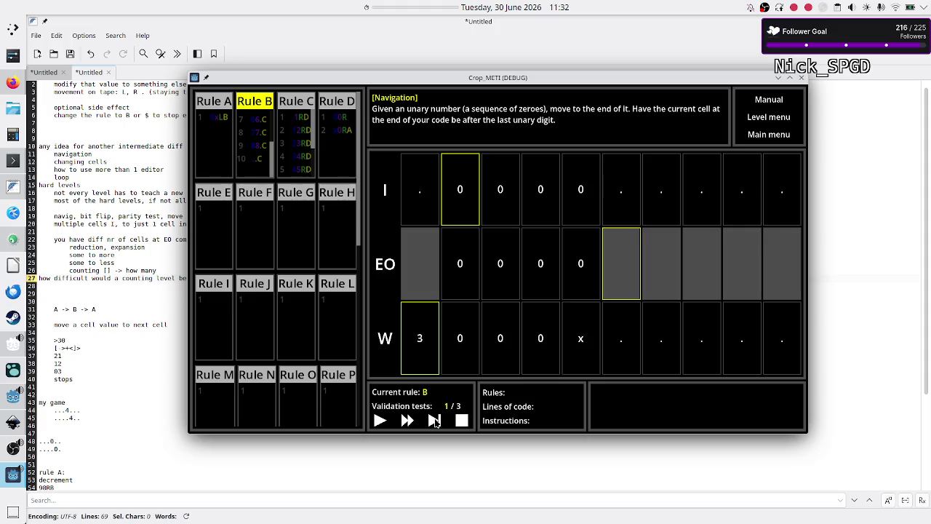
click(434, 420)
click(435, 420)
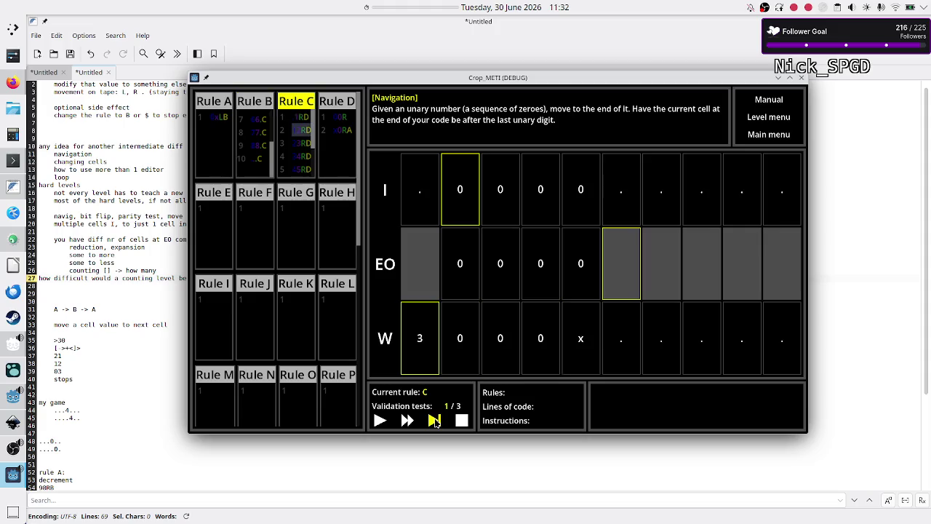
click(435, 421)
click(435, 421)
click(435, 420)
click(435, 420)
click(435, 421)
click(435, 420)
click(434, 421)
click(434, 421)
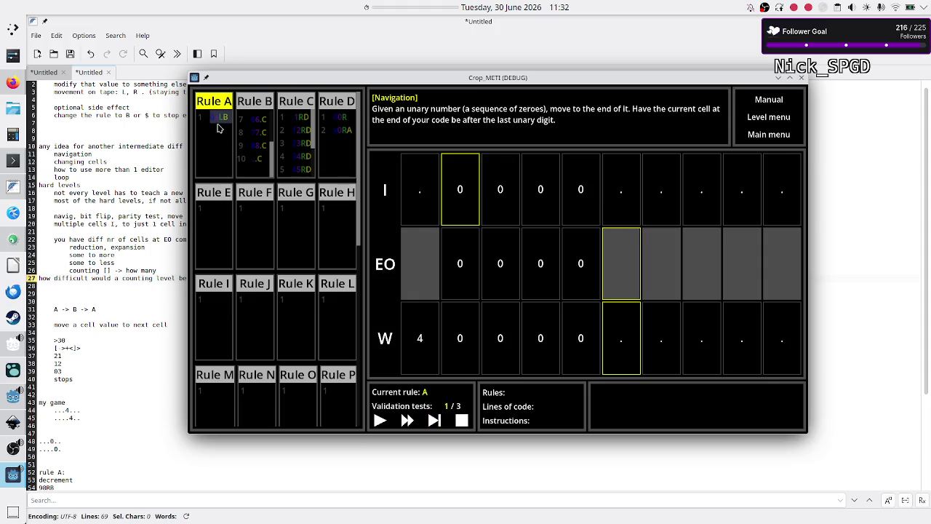
Reset the run and give Rule A a second line reading .E, pointing to Rule E
click(434, 420)
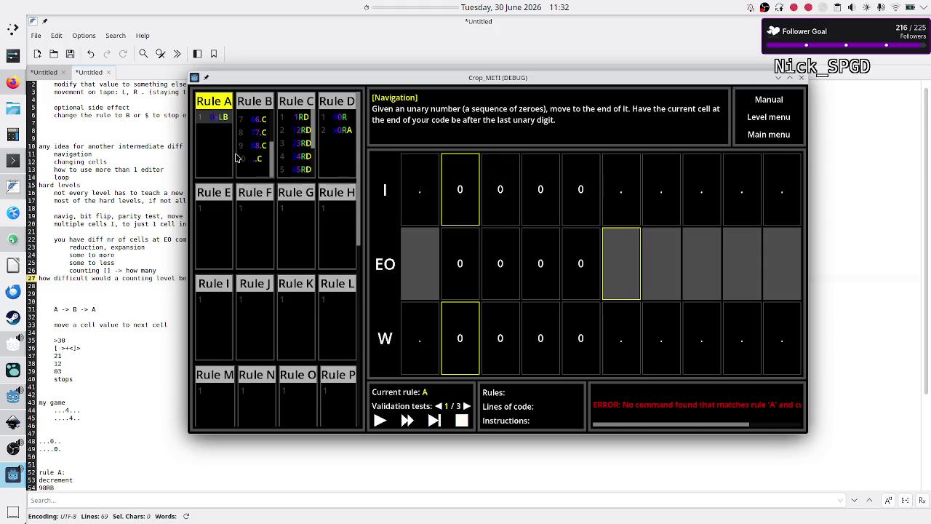
key(Return)
text(.$)
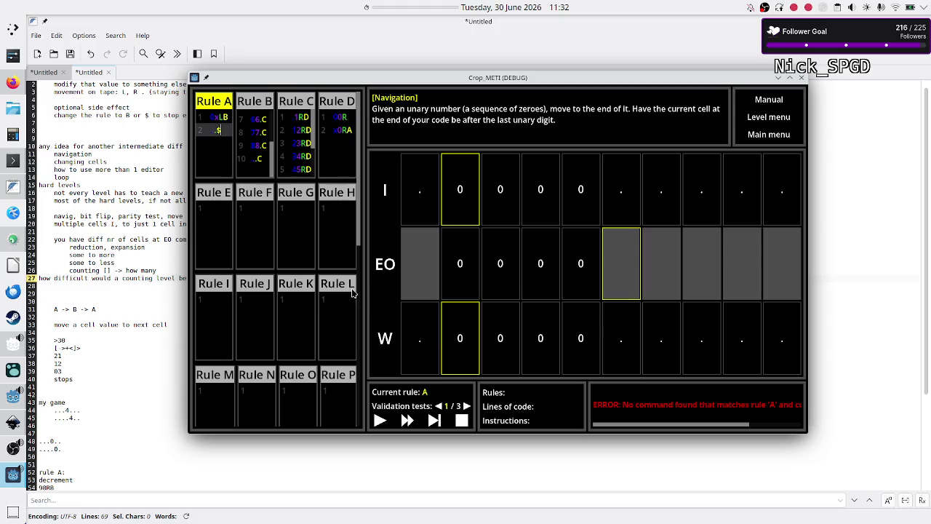
key(BackSpace)
text(E)
click(224, 223)
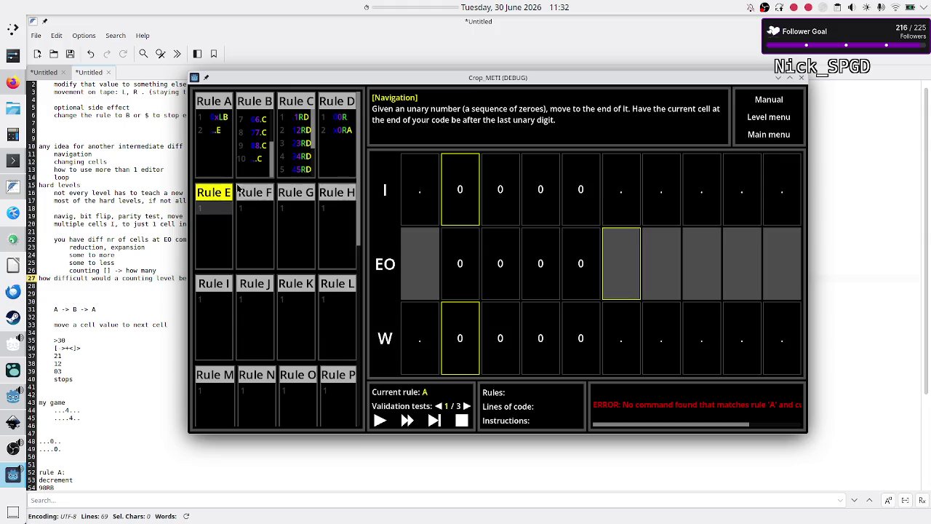
Change Rule A's second line to .LE and enter 0L and 1.$ as Rule E's first lines
click(221, 131)
text(L)
click(215, 211)
text(0)
text(L)
key(Return)
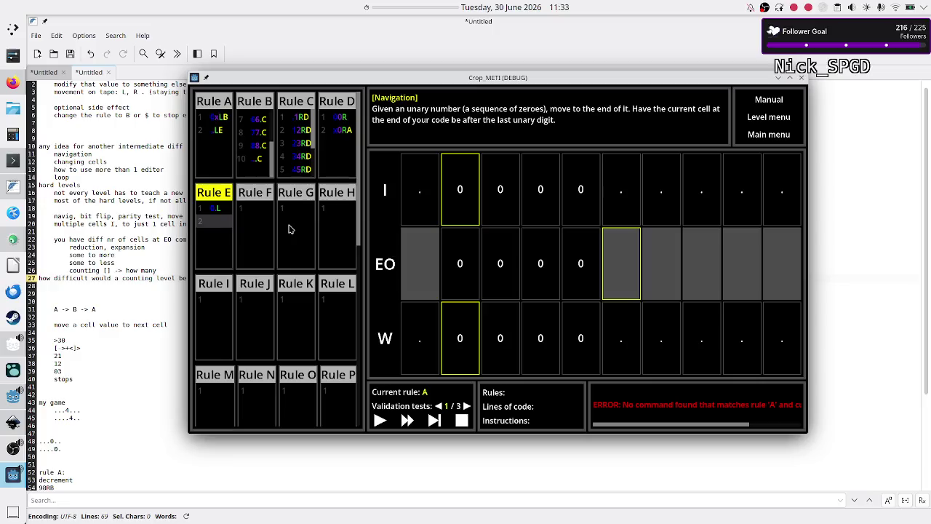
key(Up)
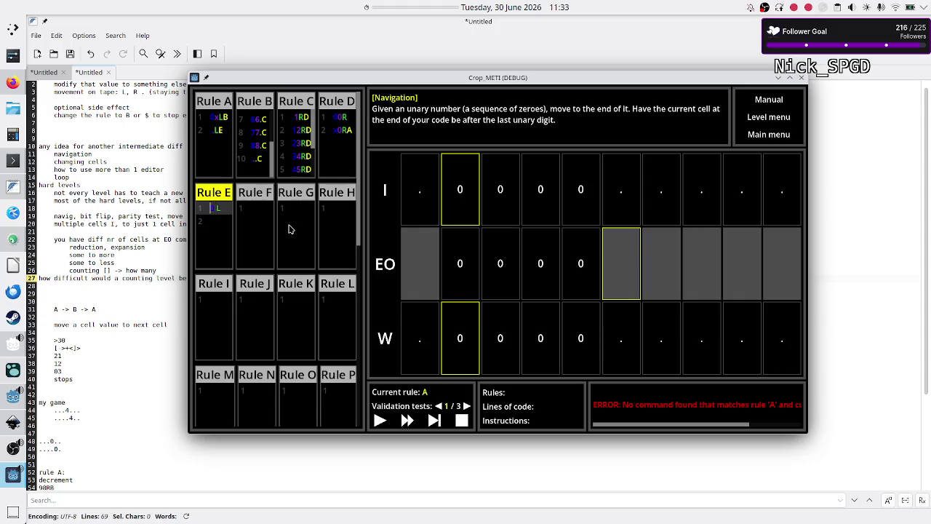
key(Down)
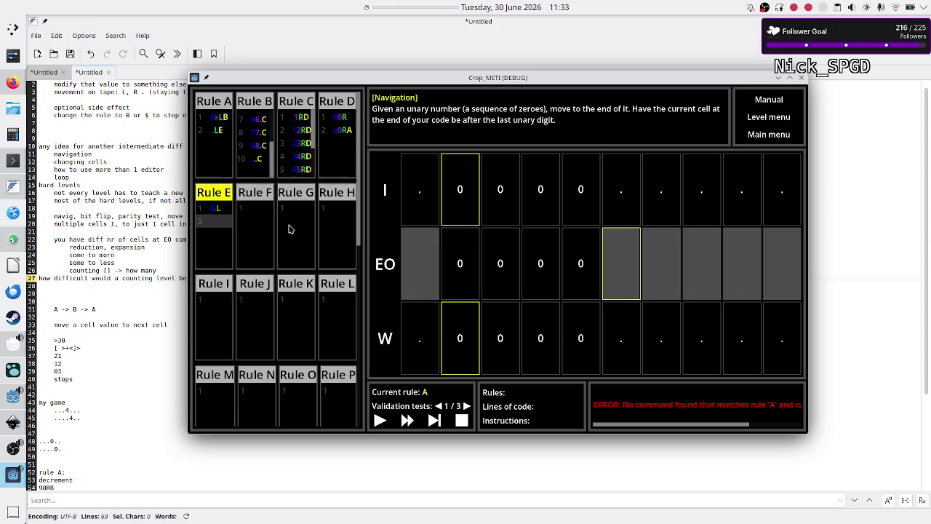
text(1)
text(.$)
Duplicate Rule E's 1.$ line and renumber the first copies to 2.$ and 3.$
key(shift+Left)
key(shift+Left)
key(shift+Left)
key(ctrl+d)
key(ctrl+d)
key(ctrl+d)
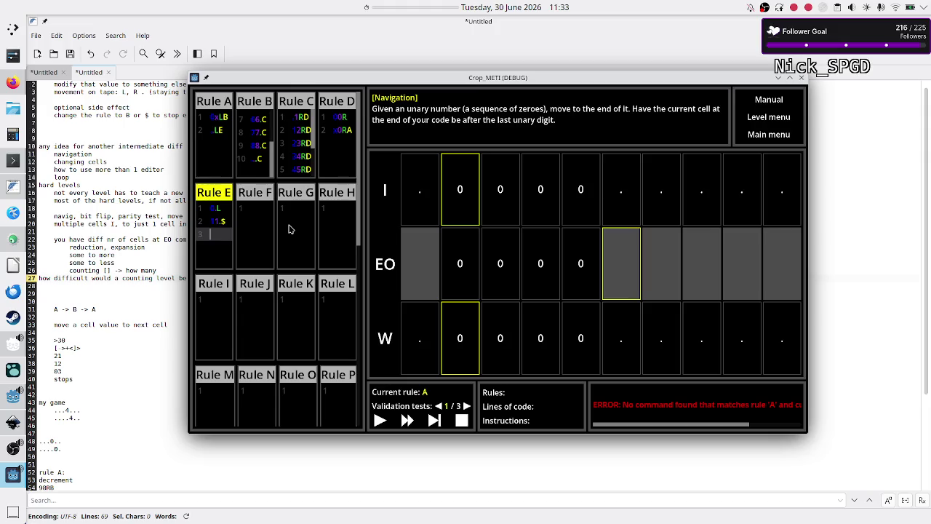
key(ctrl+d)
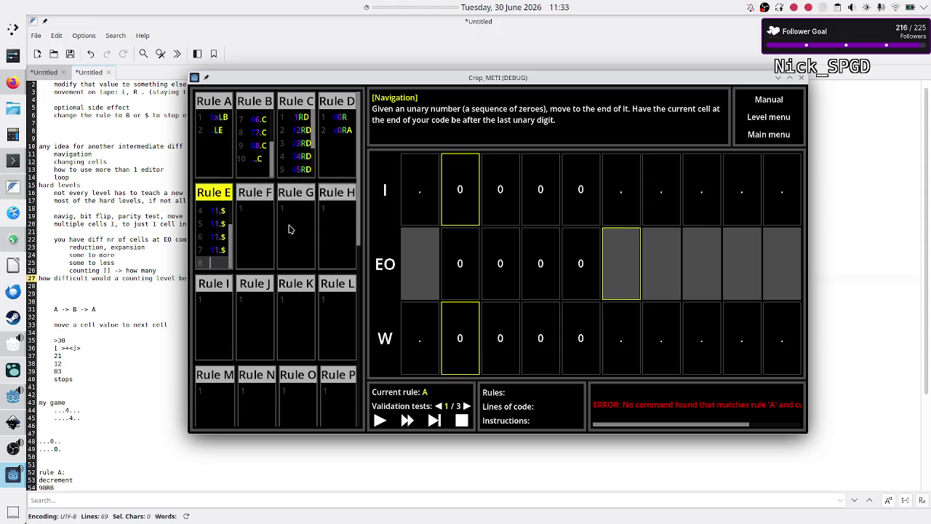
key(ctrl+d)
key(ctrl+d)
key(Up)
key(Up)
key(Up)
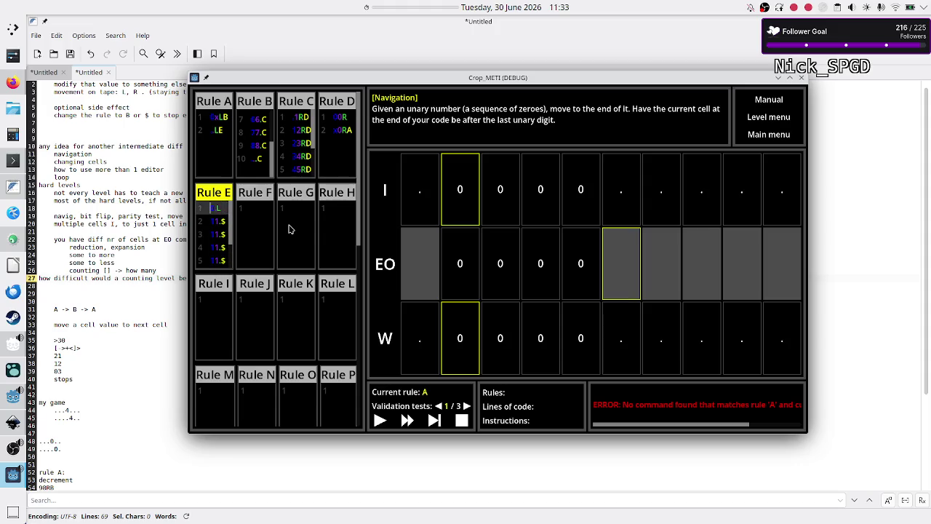
key(Down)
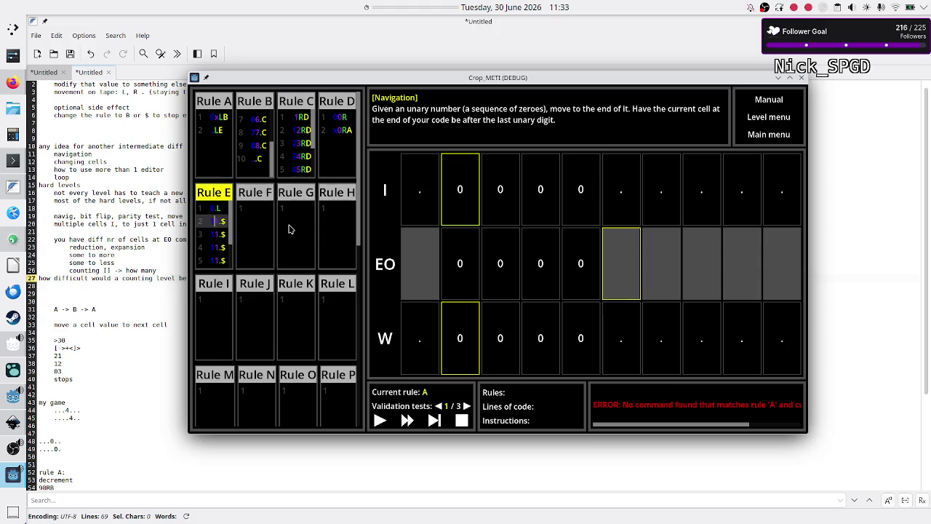
key(Down)
key(BackSpace)
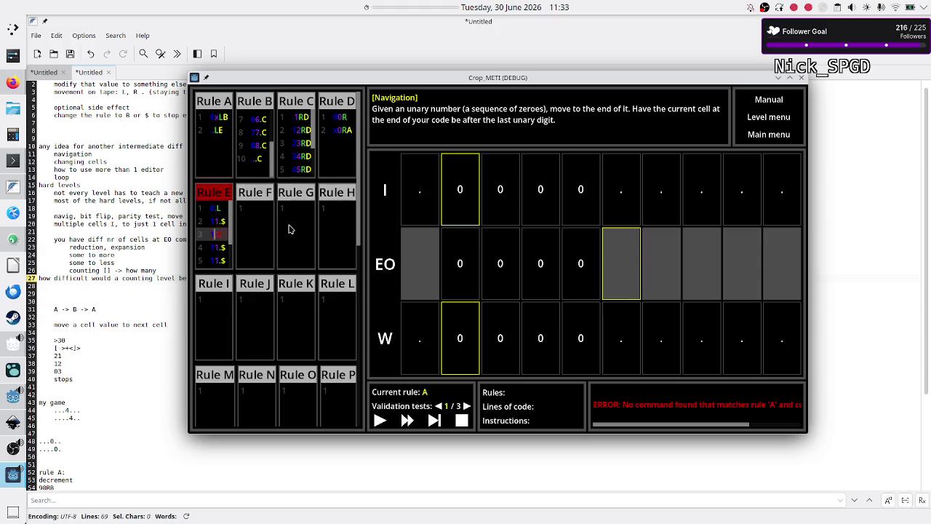
text(22.$)
key(Down)
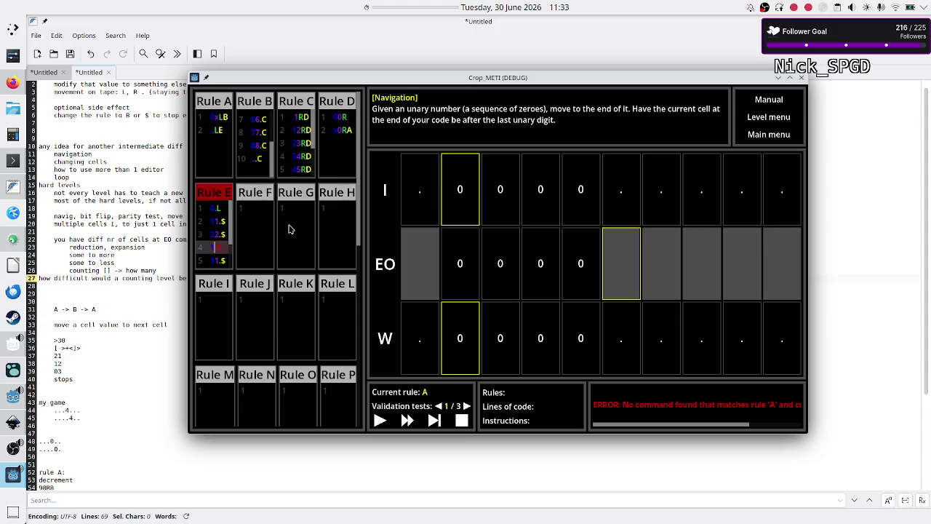
key(BackSpace)
text(3)
Renumber the next Rule E copies to 4.$, 5.$, 6.$ and 7.$
key(Down)
key(BackSpace)
text(4)
key(Down)
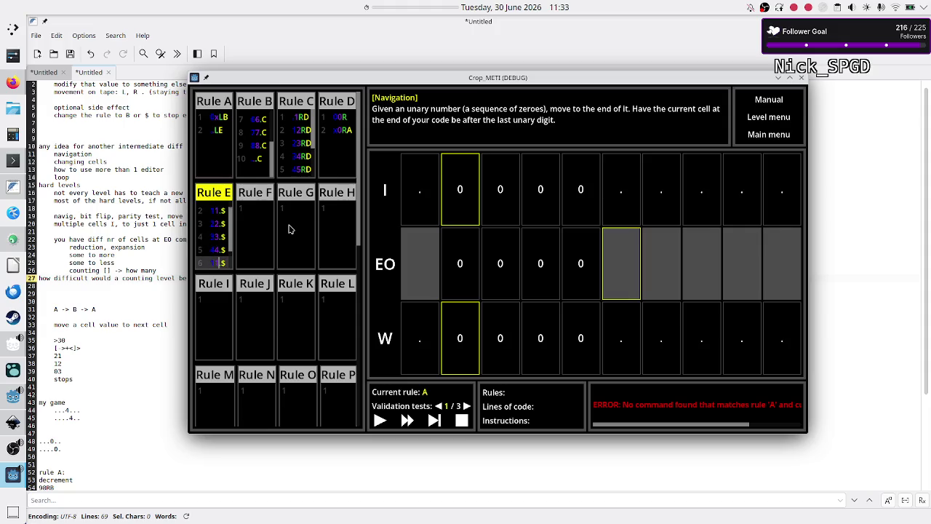
key(BackSpace)
text(55)
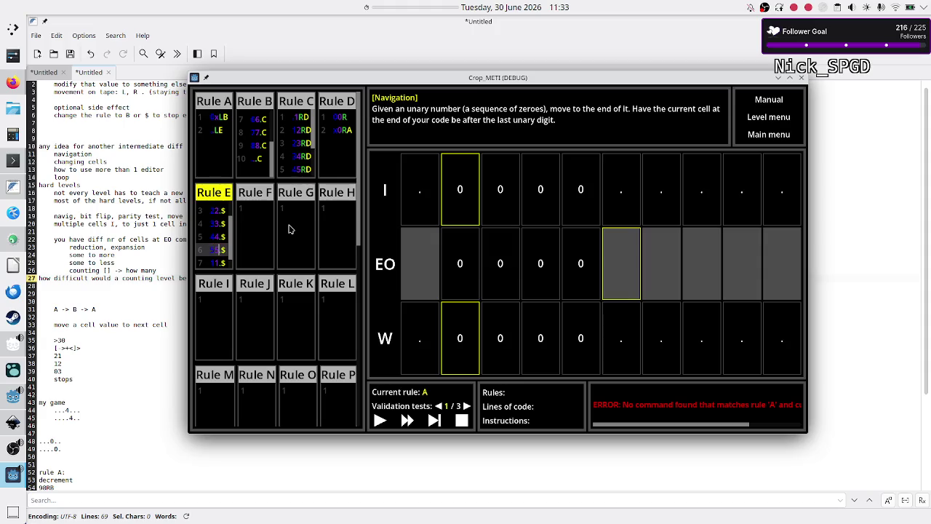
key(Down)
key(BackSpace)
text(6)
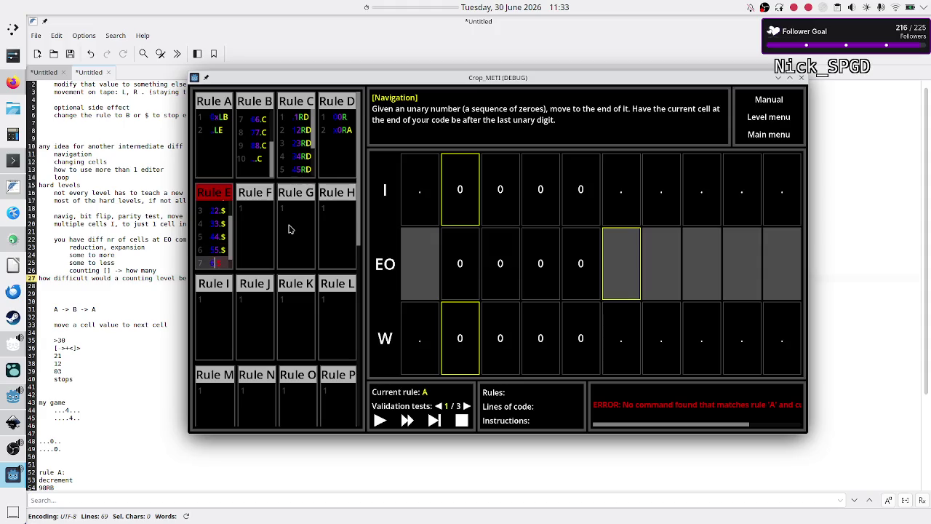
key(Down)
key(BackSpace)
text(77.$)
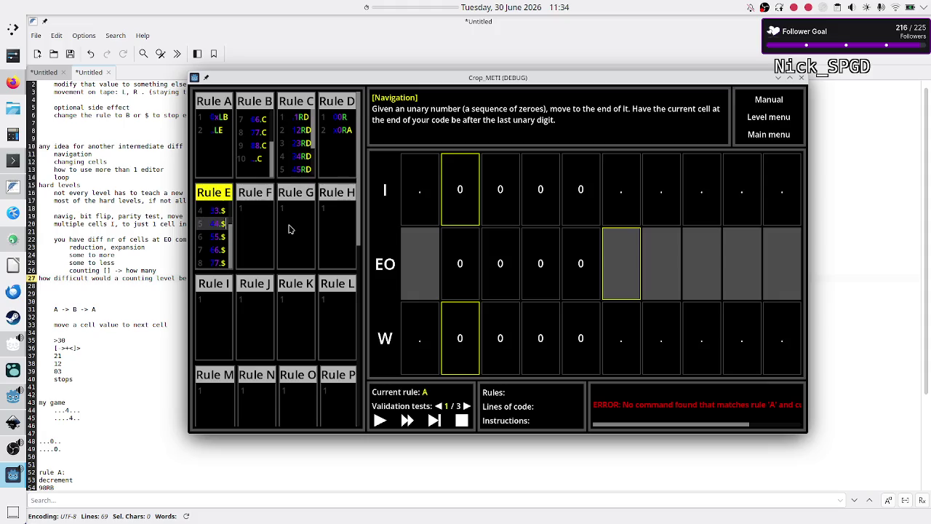
Add two more copies after 7.$ and renumber line 9 to 8.$
key(Return)
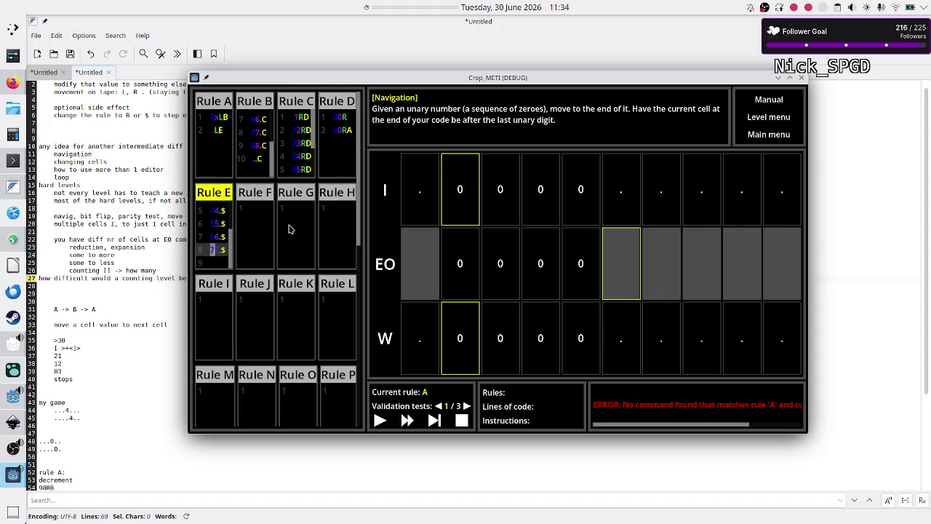
key(ctrl+v)
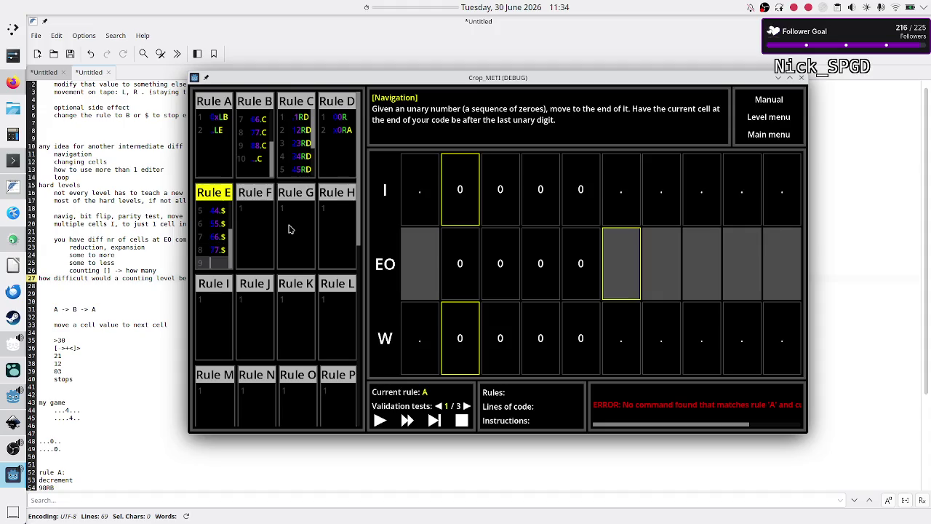
key(Return)
key(ctrl+v)
key(Down)
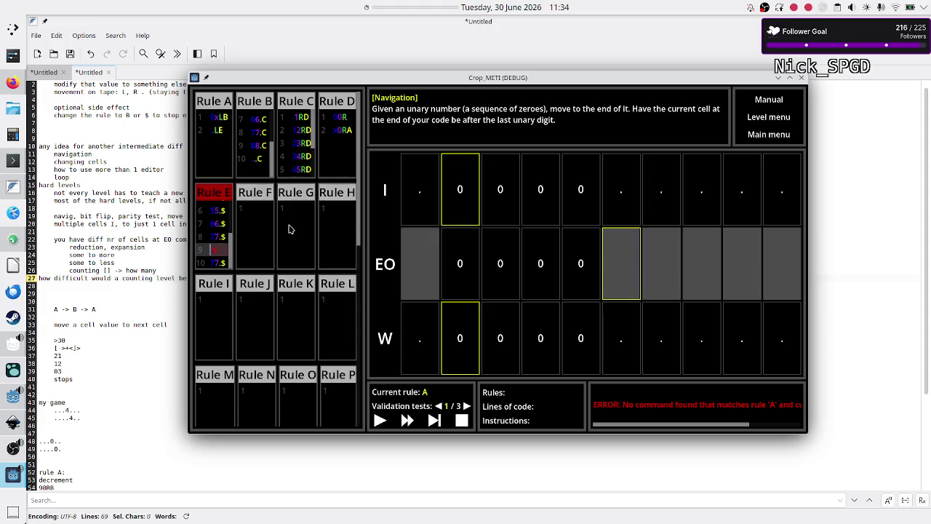
text(88.$)
key(Down)
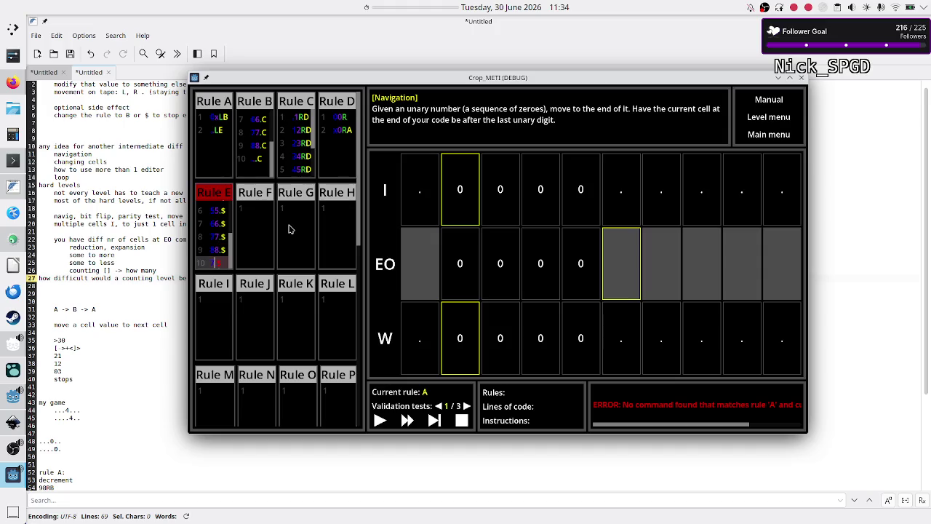
Finish the rule with 9.$, then single-step test 1 through rules C and E until it halts at $ with W at 4
text(9.$)
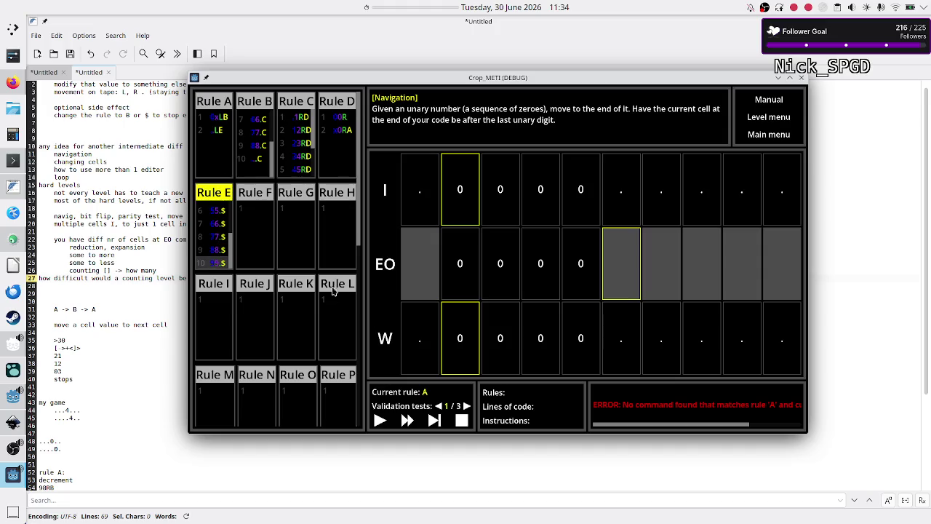
click(461, 420)
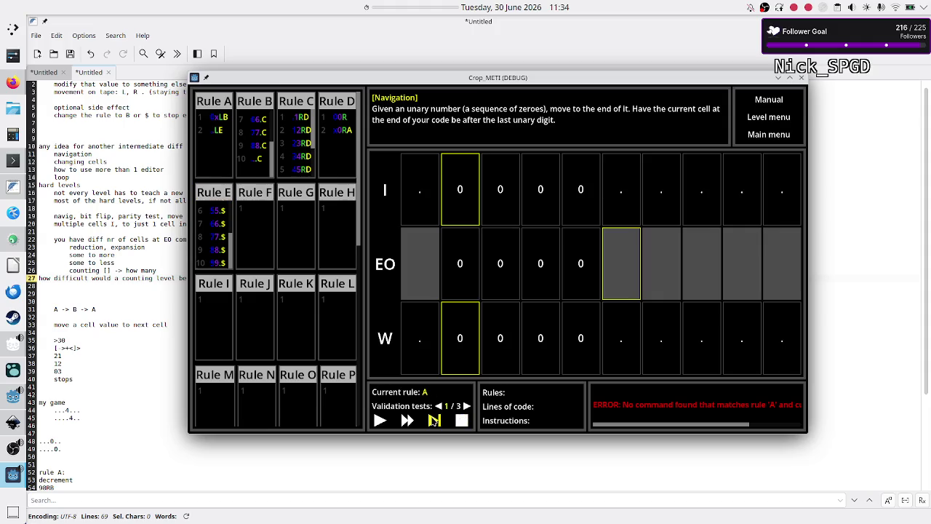
click(433, 420)
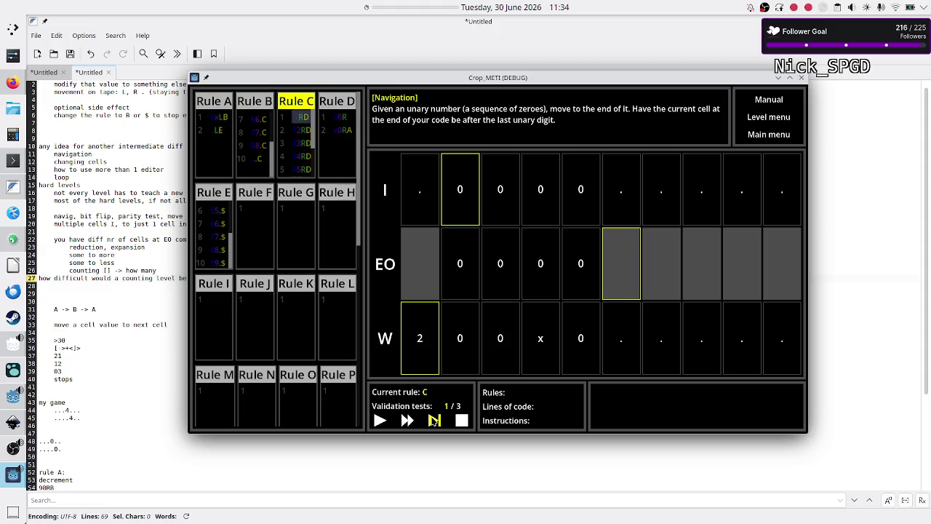
click(434, 421)
click(434, 420)
click(434, 421)
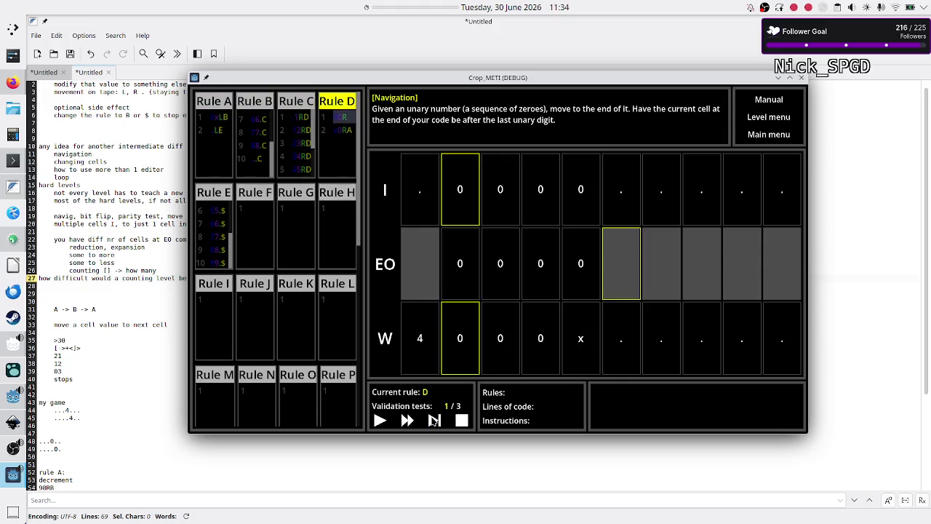
click(435, 420)
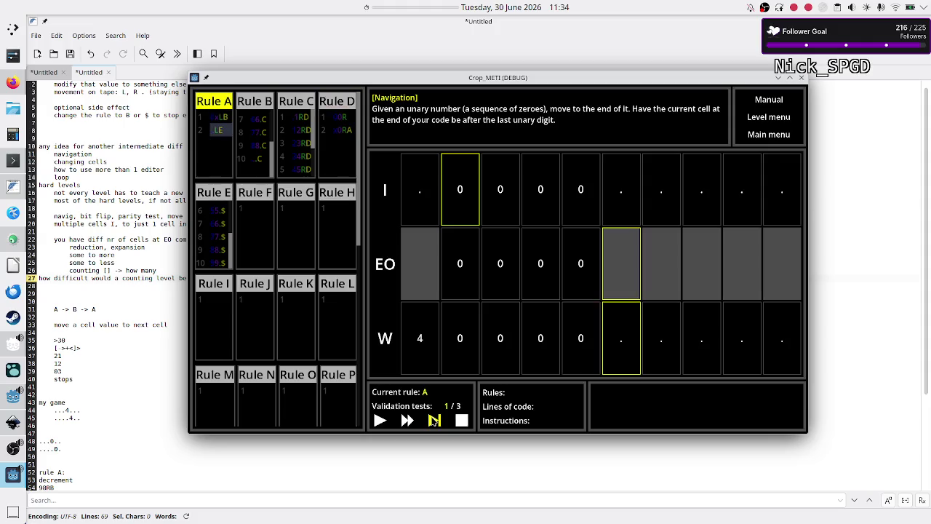
click(434, 420)
click(435, 421)
click(435, 421)
click(434, 420)
click(434, 420)
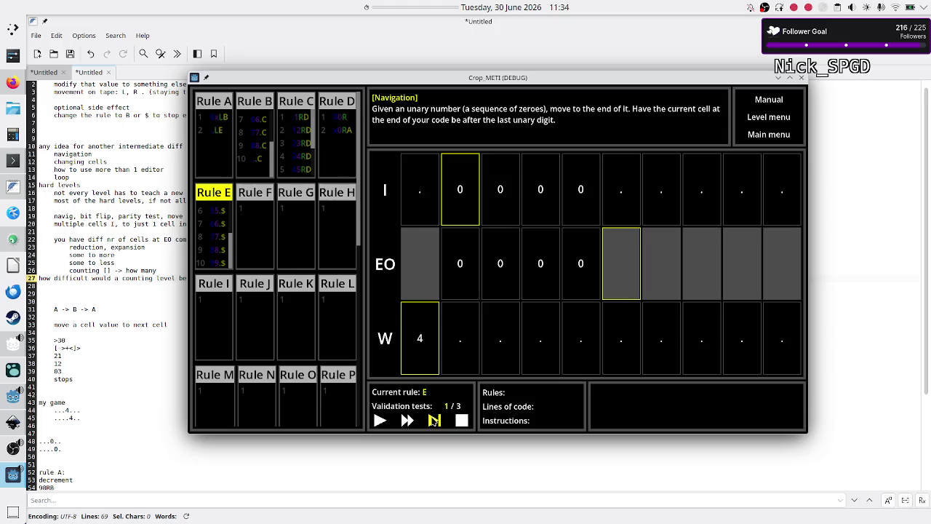
click(434, 420)
click(434, 420)
key(super+shift+Print)
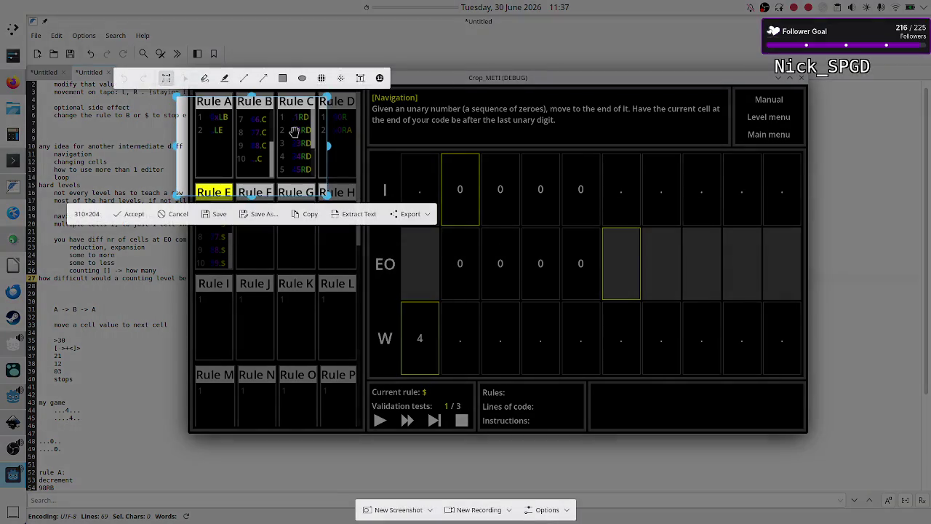
Cancel the region screenshot, stop Crop_METI's test run and copy all of Rule A's code
drag(257, 96, 252, 80)
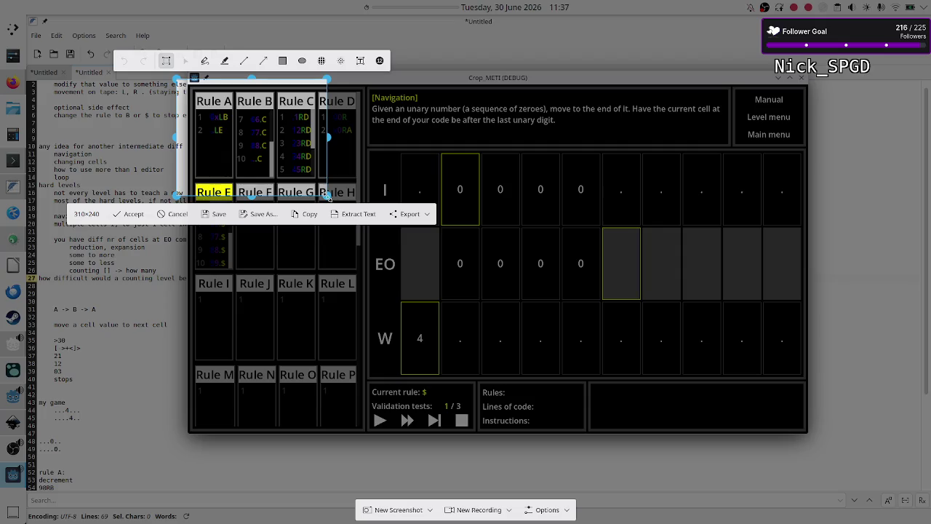
key(Return)
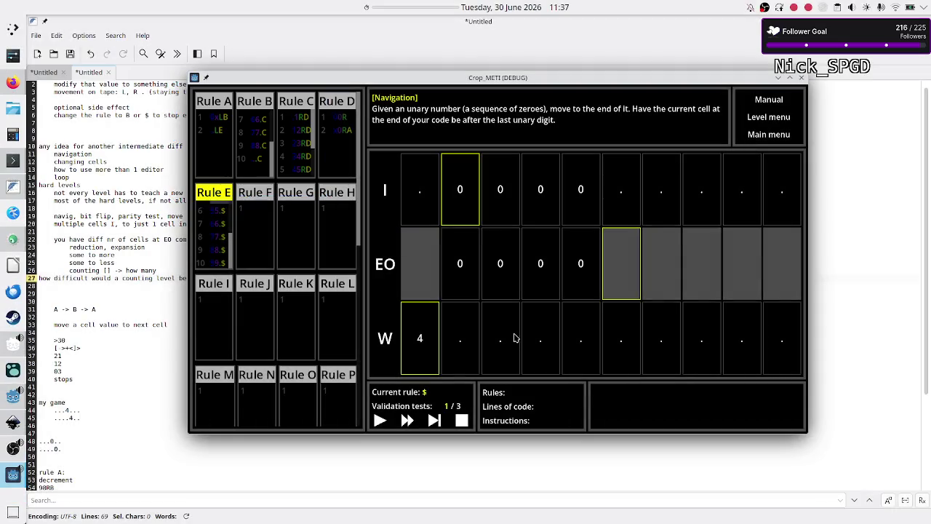
click(466, 419)
click(229, 142)
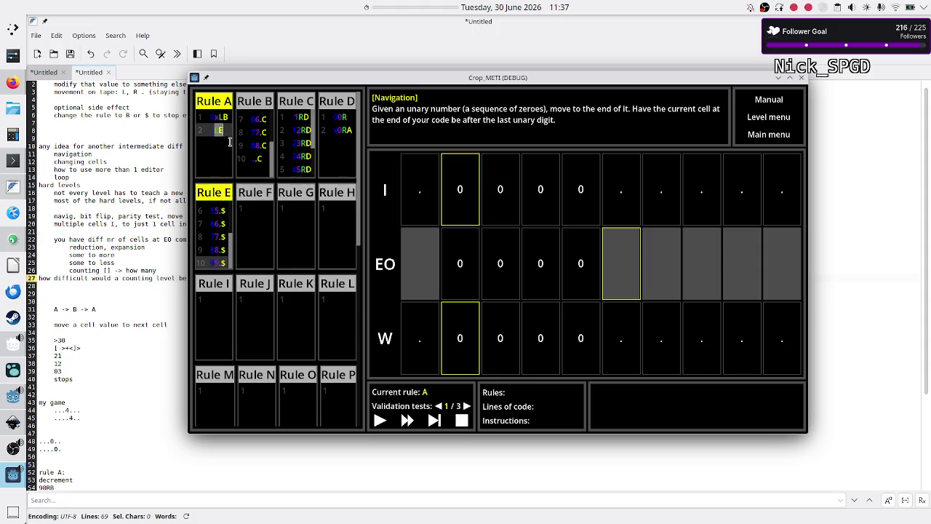
key(ctrl+a)
click(101, 476)
Start a 'counter' section at the end of the notes and paste Rule A's code under an A label
key(Down)
key(Down)
key(Down)
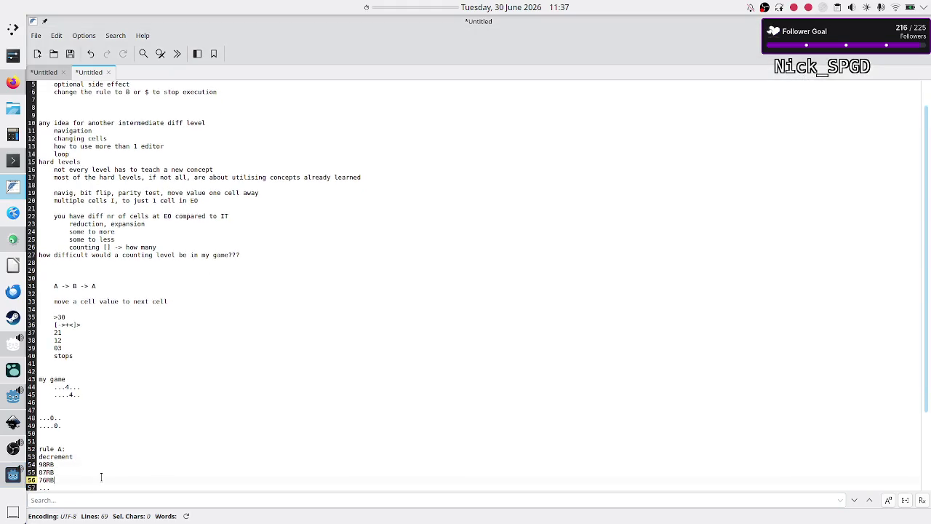
key(Down)
key(Down)
key(Down)
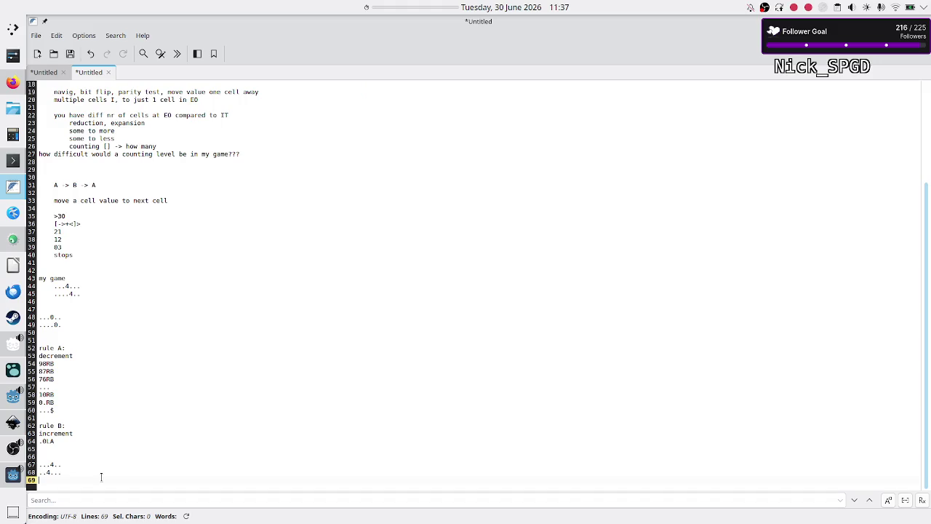
key(Return)
key(Return)
key(Return)
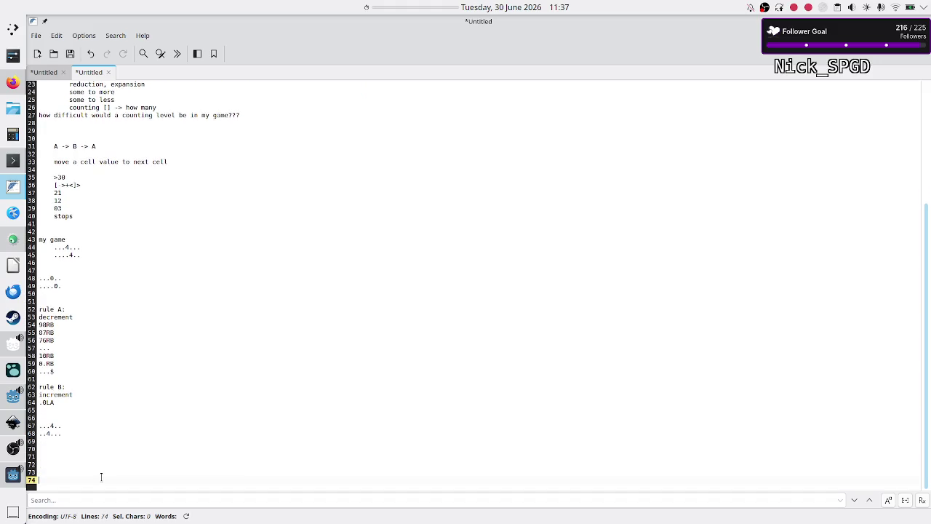
text(counter)
key(Return)
key(Return)
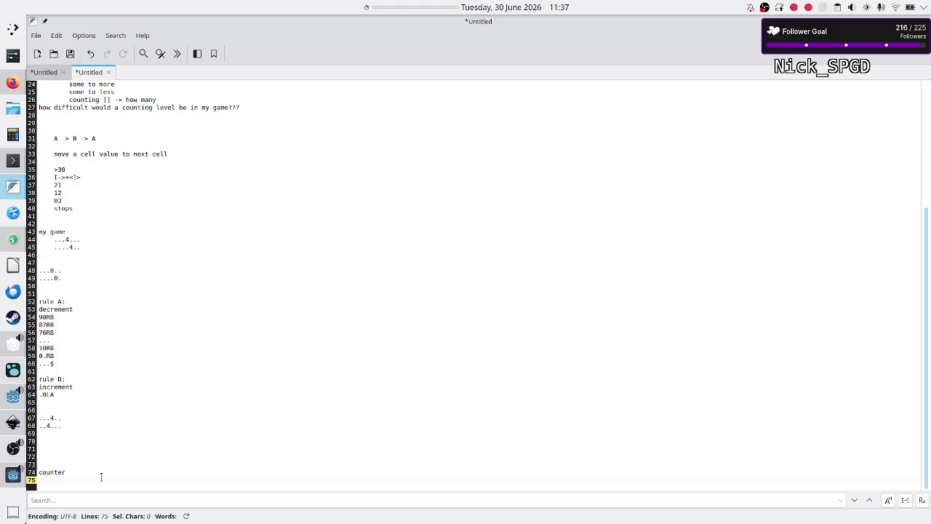
text(0xLB ..LE)
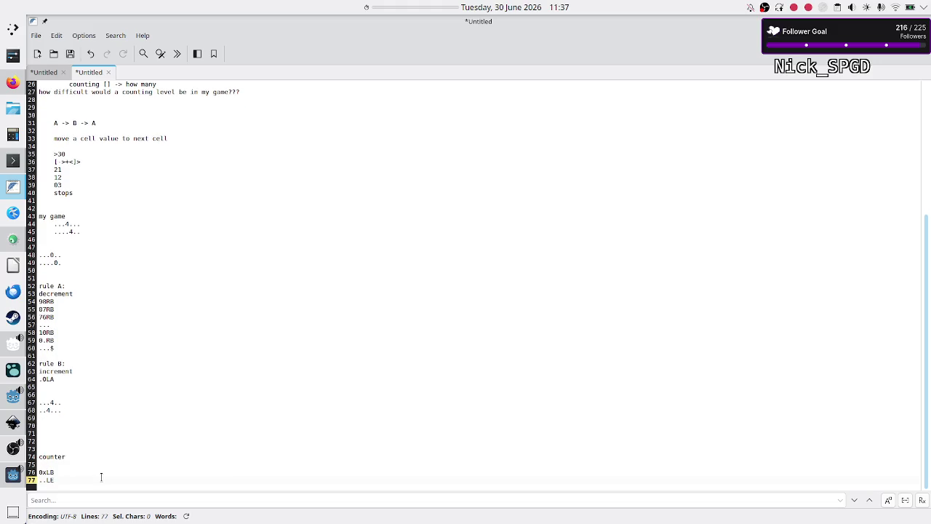
key(Up)
key(Up)
text(A)
key(Down)
key(Down)
key(End)
key(Return)
key(Return)
Add a 'B:' label and paste Rule B's code copied from Crop_METI beneath it
text(B:)
key(Return)
key(alt+Tab)
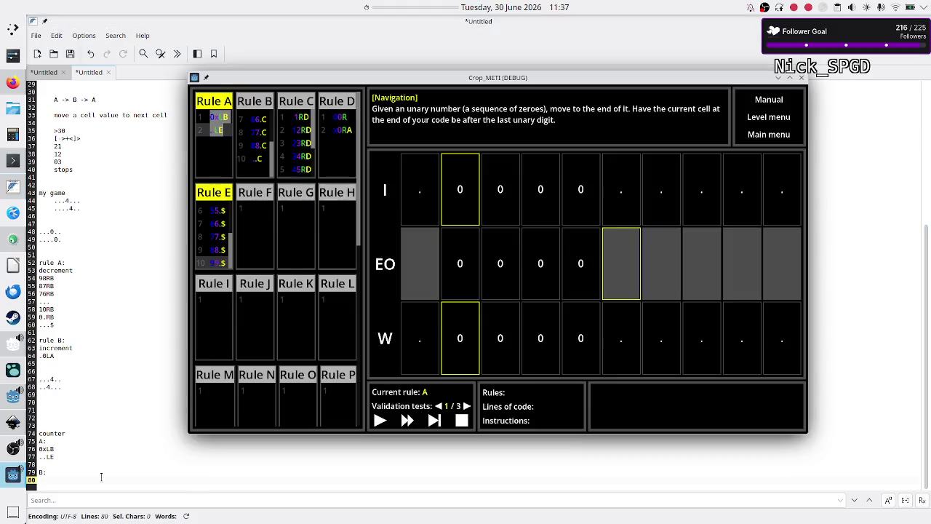
click(263, 134)
key(ctrl+a)
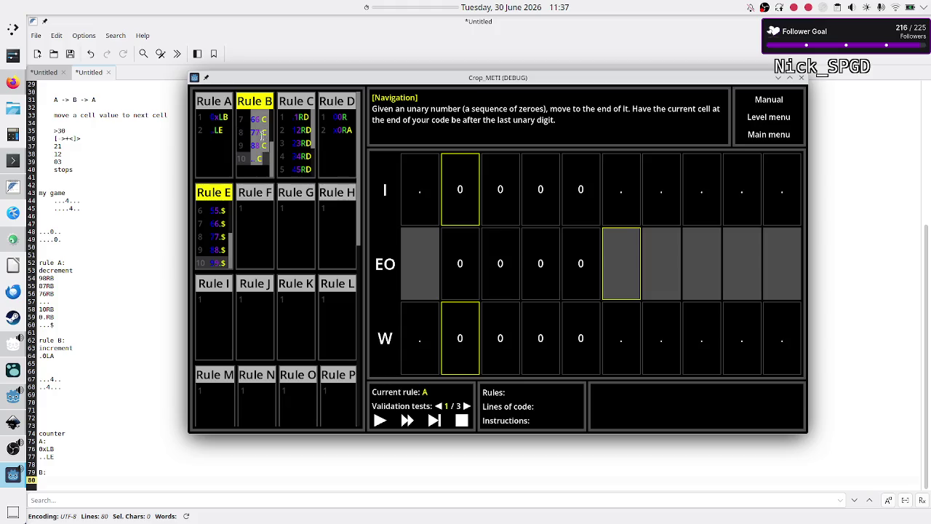
click(48, 481)
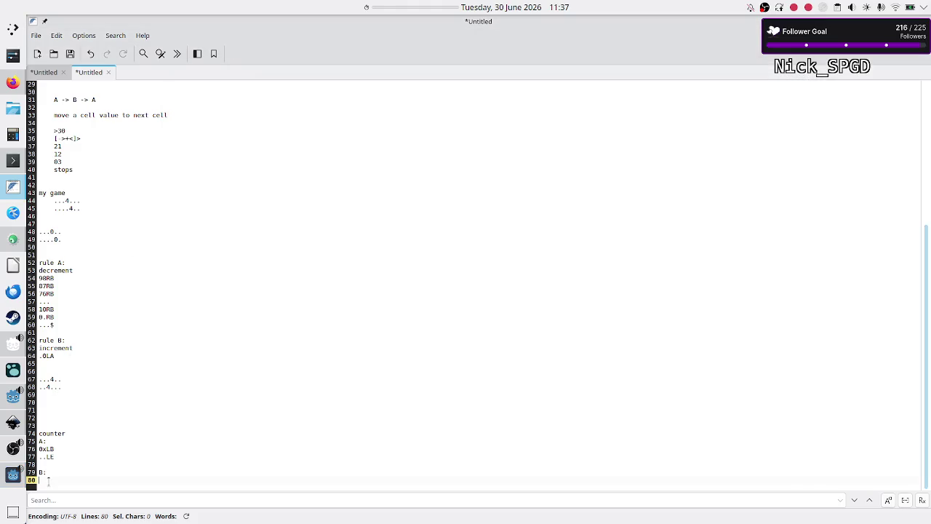
text(00L 11.C 22.C 33.C 44.C 55.C 66.C 77.C 88.C ...C)
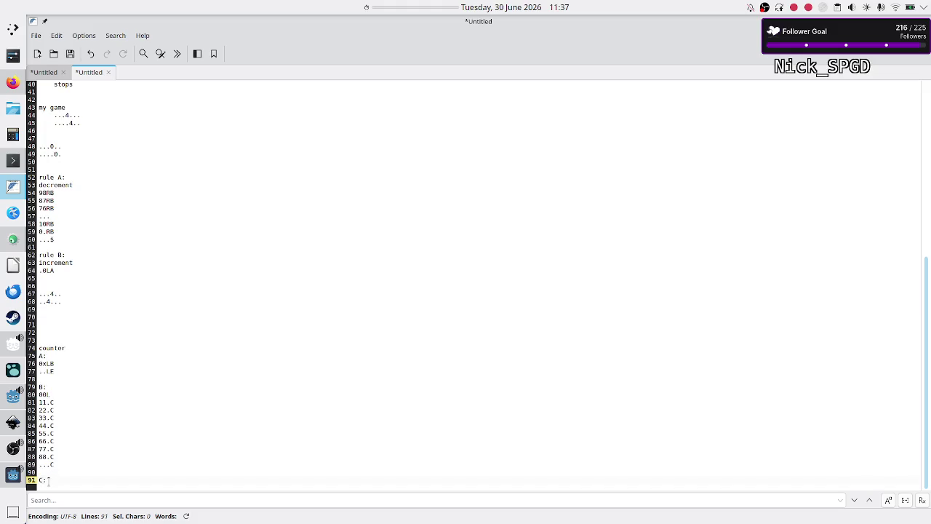
key(Return)
Copy Rule C's code from Crop_METI and paste it into the notes
key(alt+Tab)
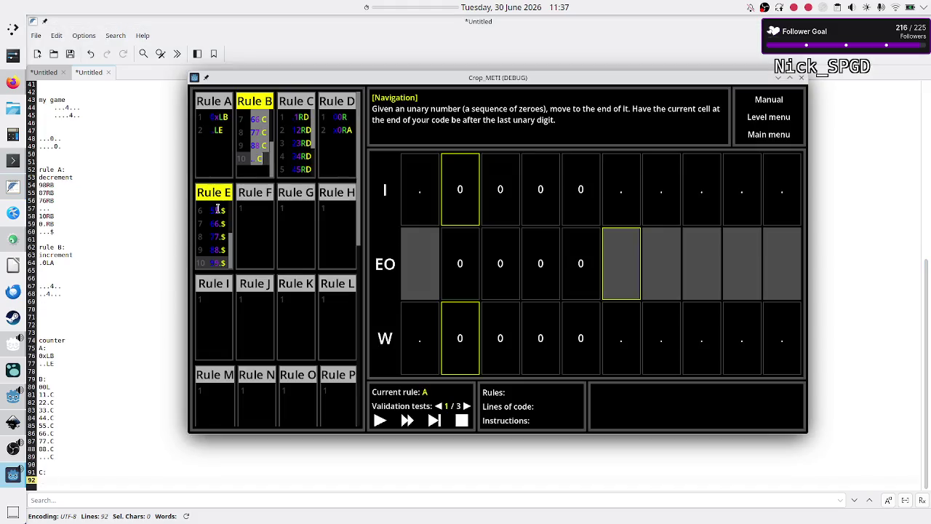
click(297, 157)
key(ctrl+a)
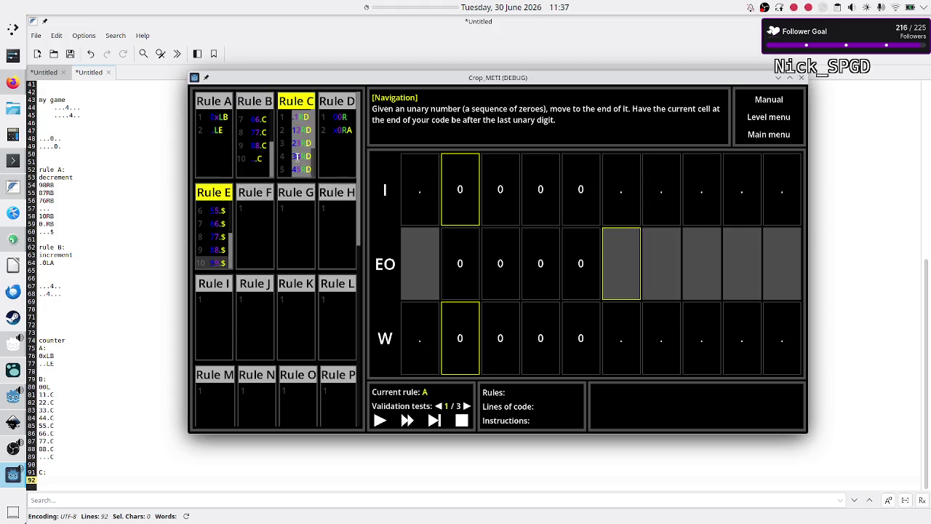
click(64, 481)
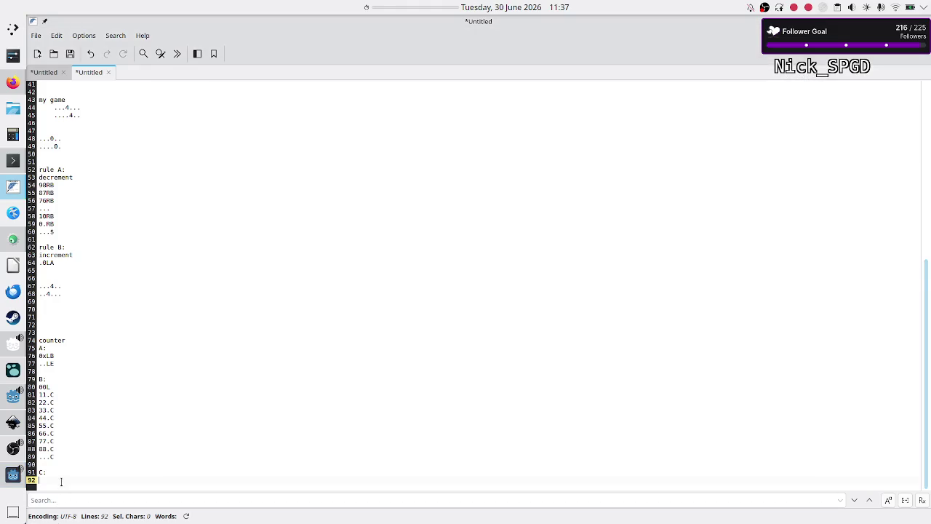
text(.1RD 12RD 23RD 34RD 45RD 56RD 67RD 78RD 89RD)
key(Return)
key(Return)
Add a 'D:' label and paste Rule D's code from Crop_METI beneath it
text(D:)
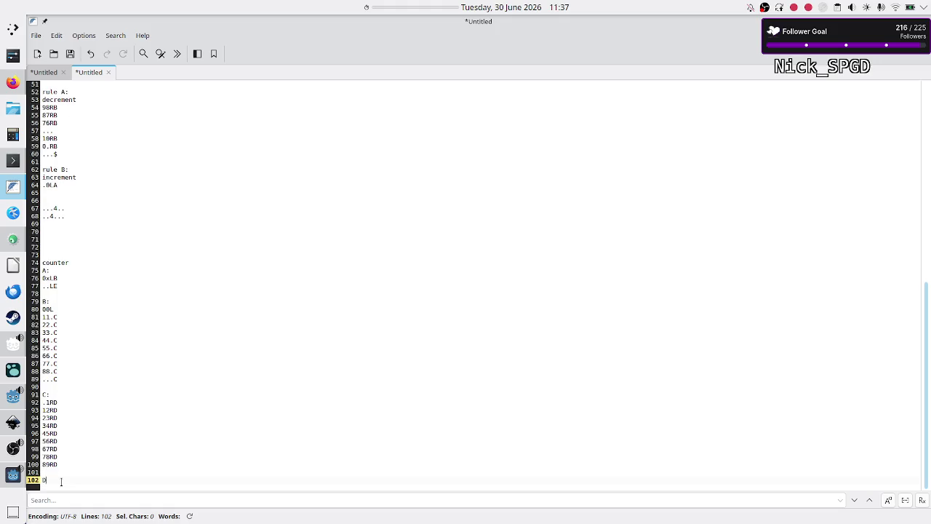
key(Return)
key(alt+Tab)
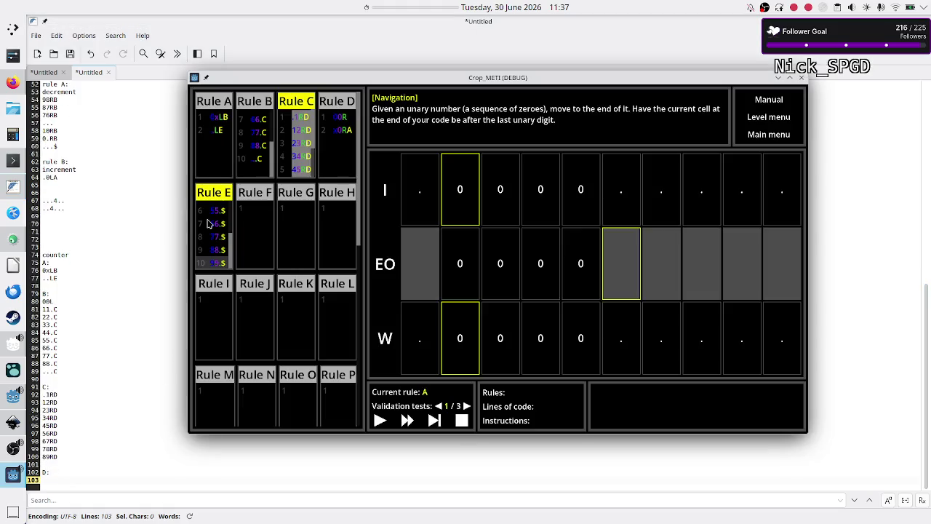
click(334, 130)
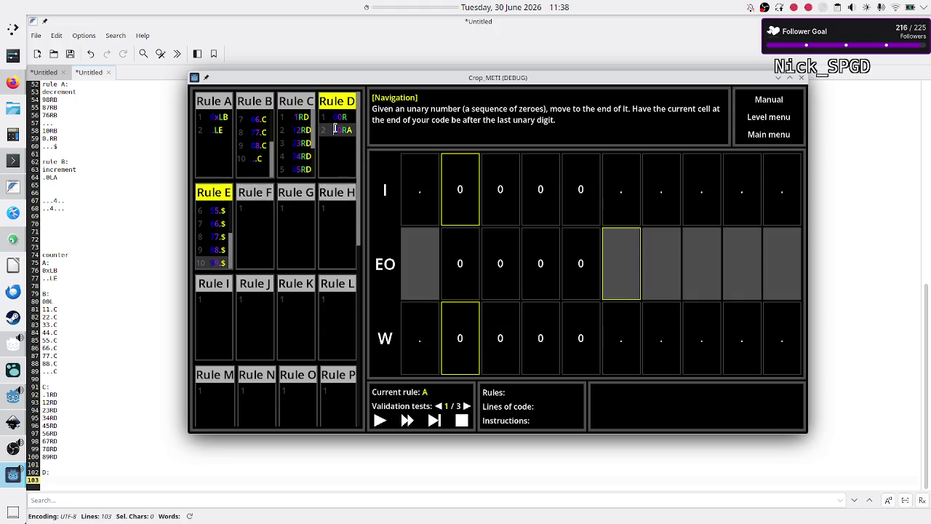
key(ctrl+a)
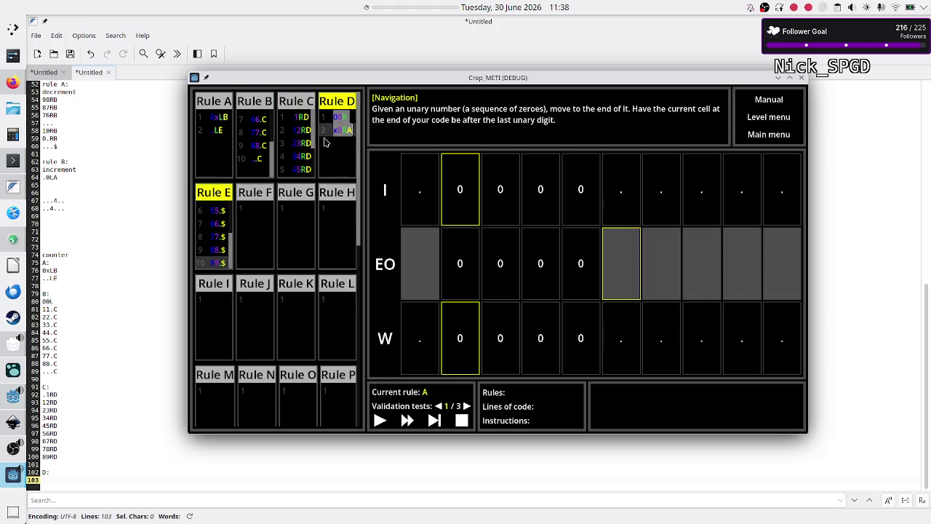
click(81, 480)
key(Return)
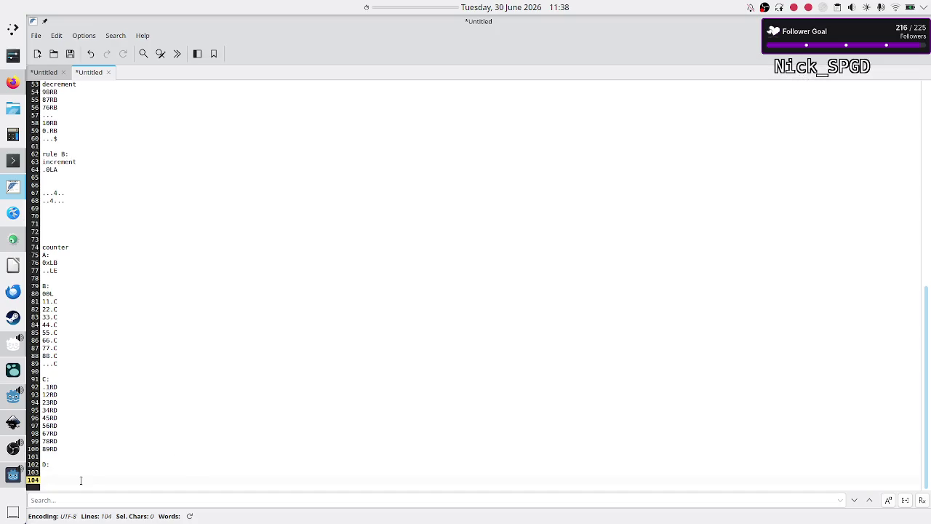
key(BackSpace)
text(00R x0RA)
Add an 'E' label and paste Rule E's code (0.L, then 11.$ through 99.$) beneath it
key(Return)
key(Return)
text(E)
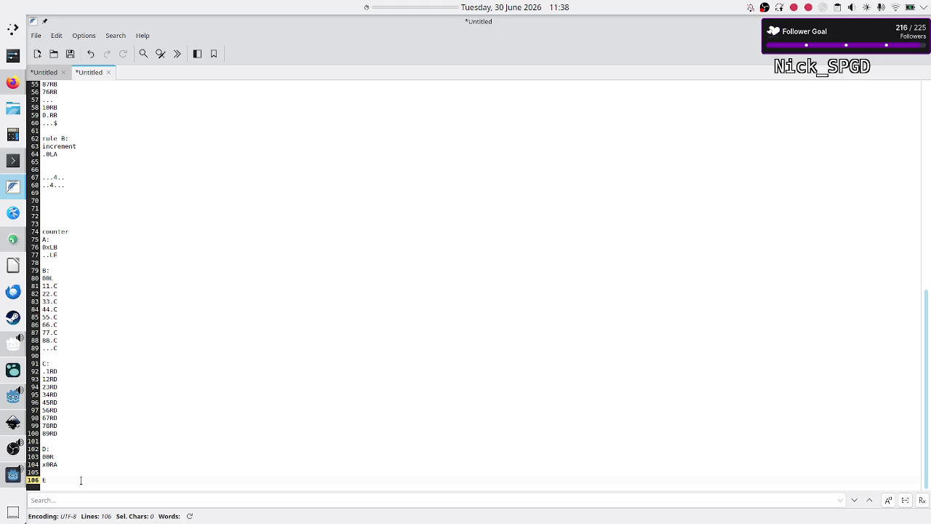
key(Return)
key(alt+Tab)
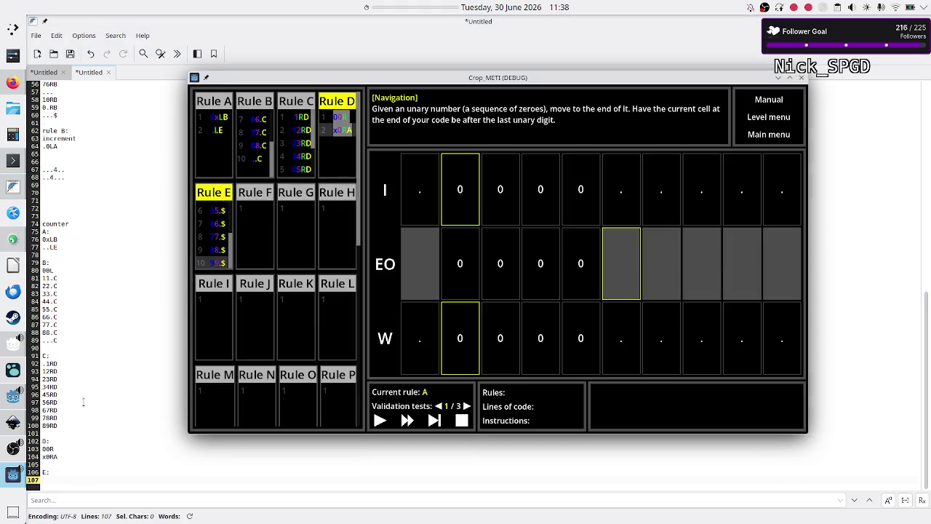
click(220, 224)
key(ctrl+a)
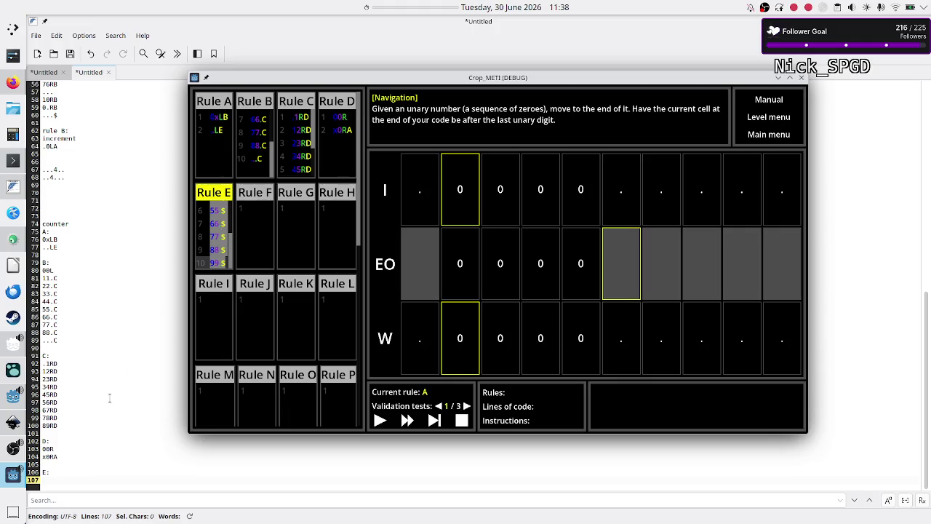
click(74, 486)
text(0.L 11.$ 22.$ 33.$ 44.$ 55.$ 66.$ 77.$ 88.$ 99.$)
Add a blank line after Rule E's code in the notes
click(147, 392)
click(97, 473)
key(Down)
key(Return)
key(Return)
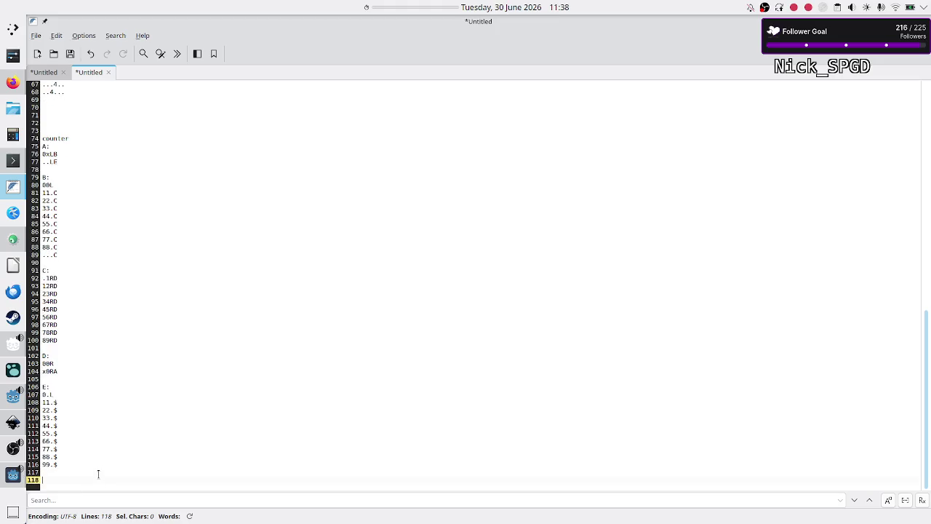
key(alt+Tab)
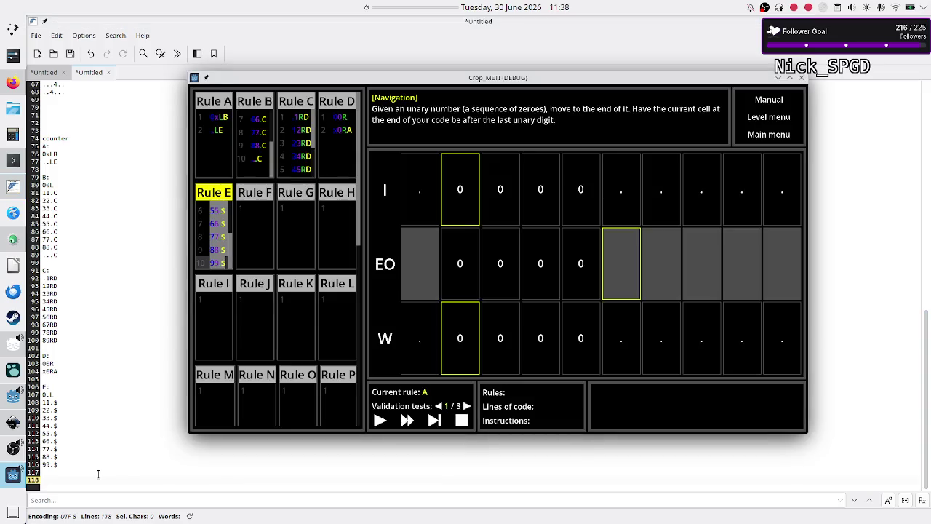
key(alt+Tab)
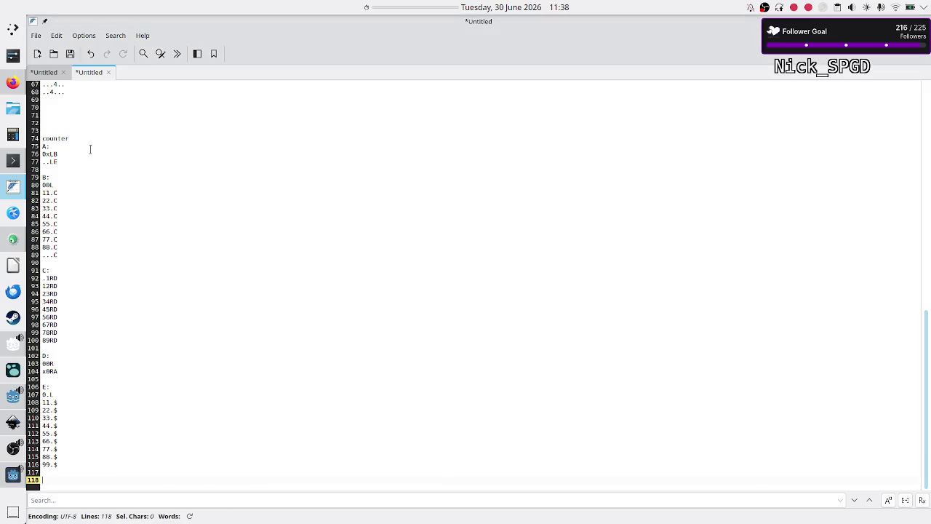
Retitle the counter heading to 'Level Counter' and add a 'Solution' line below it
click(103, 131)
key(Down)
text(Level)
key(Delete)
text(C)
key(Return)
key(Return)
key(Return)
text(Solution)
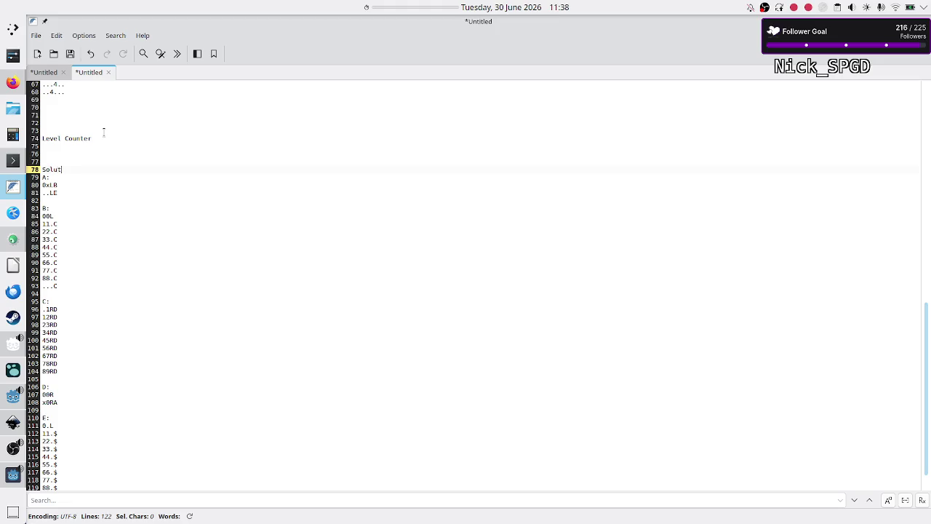
Reword 'Solution' to 'A solution' and separate it from the code with a blank line
key(Down)
key(Up)
key(Home)
text(A)
key(Delete)
text(s)
key(Up)
key(Down)
key(End)
key(Return)
key(Up)
key(End)
key(Up)
key(Up)
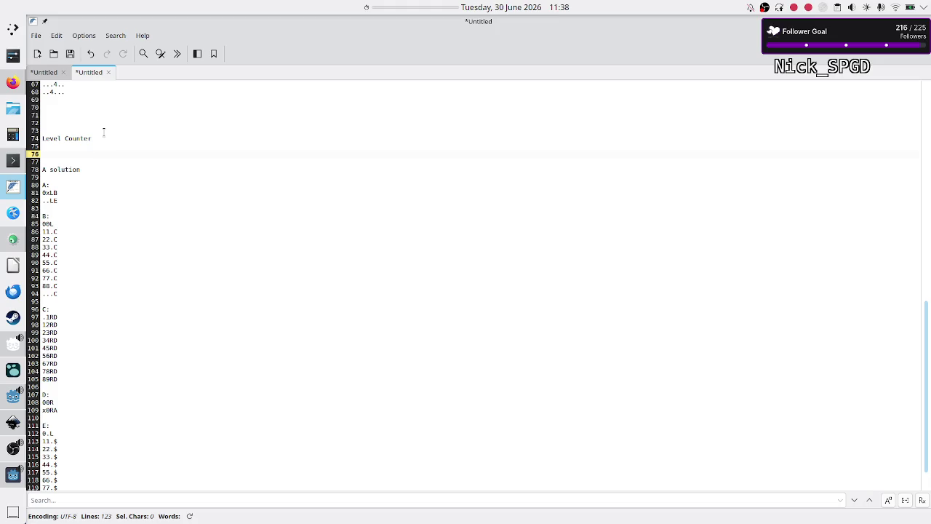
Add a 'VT:' line describing the test input as a list with at least one 0
text(VT:)
key(Return)
key(alt+Tab)
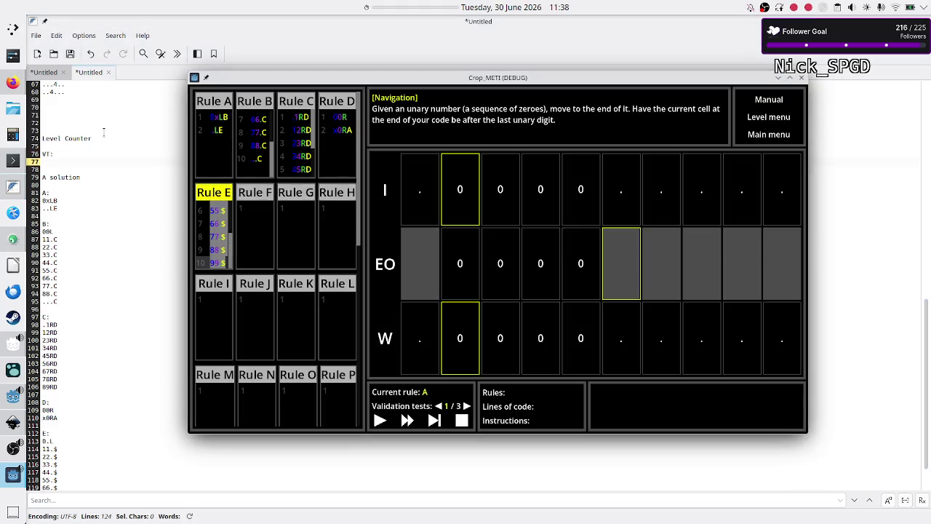
key(alt+Tab)
key(BackSpace)
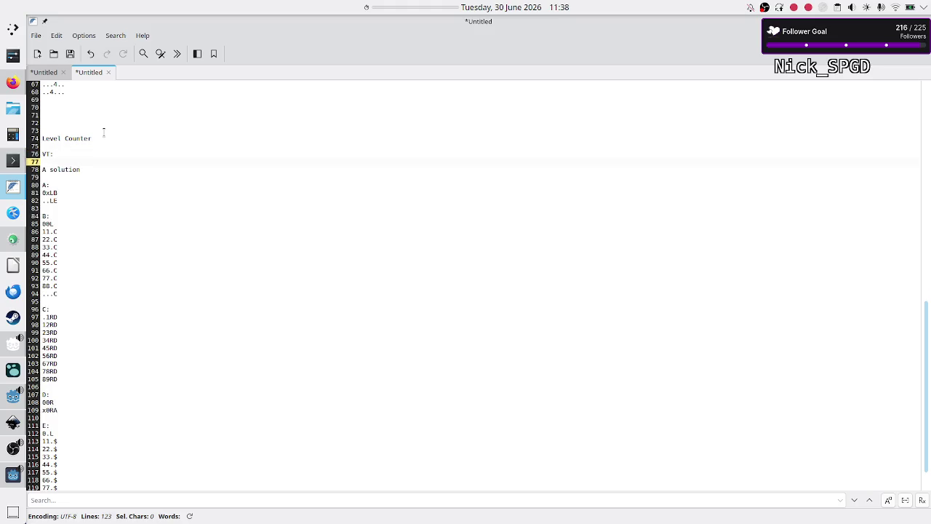
text(a)
text( s)
text(list of )
text(0s,)
text(at)
text(least one )
text(0)
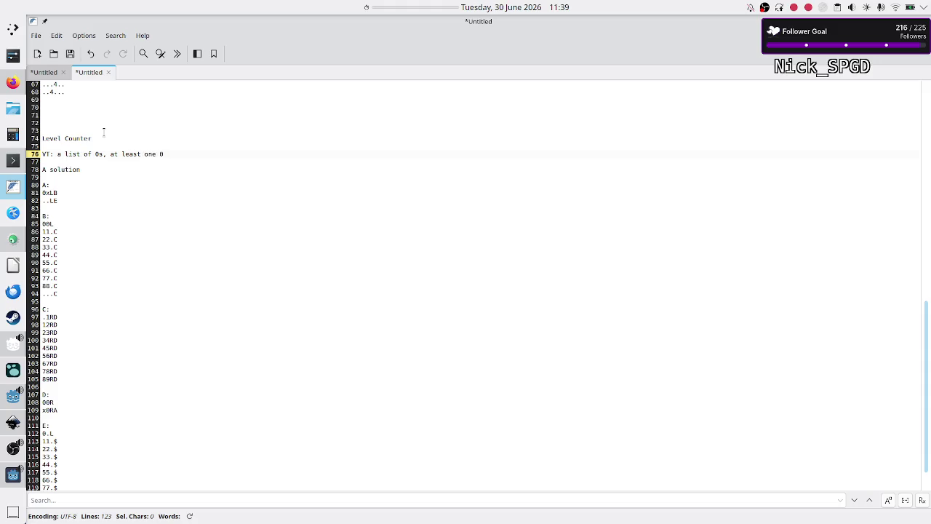
key(Return)
Type 'categ: unary' on the line beneath the VT description
text(cate)
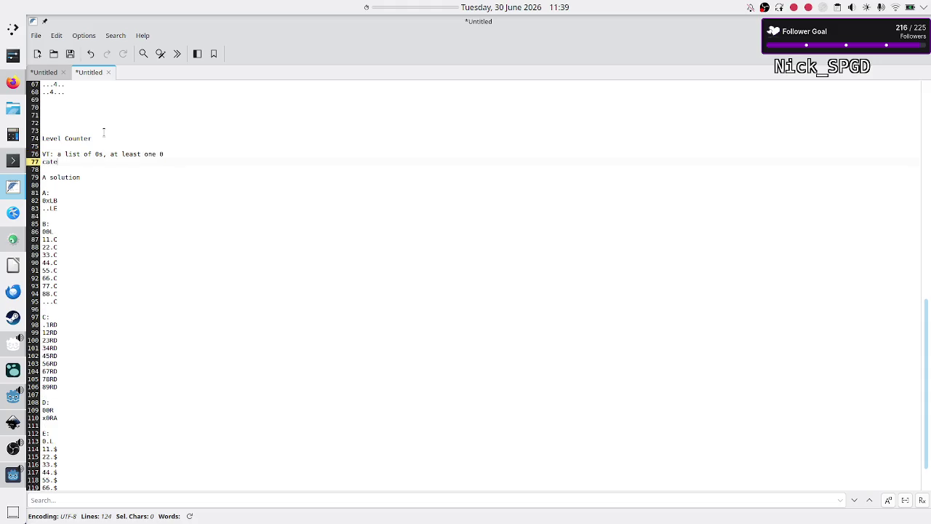
text(g: unary)
mouse_move(9, 247)
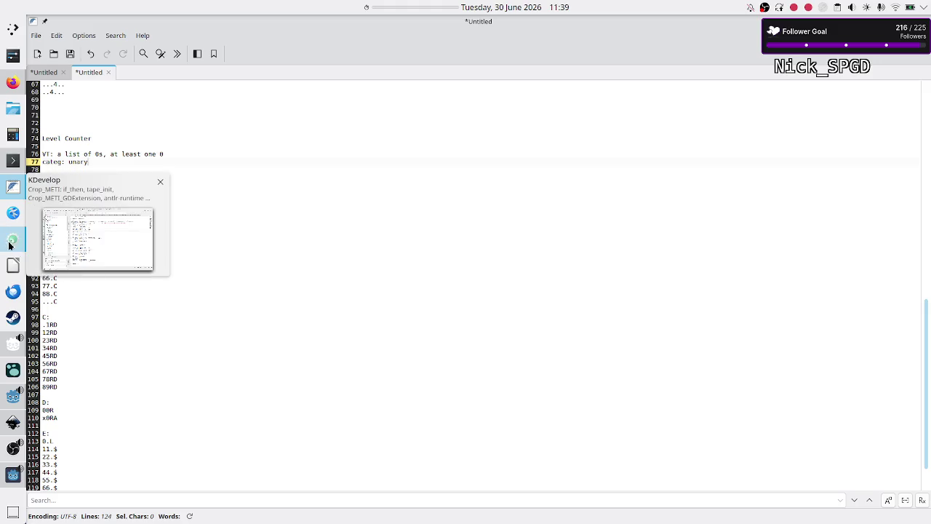
click(186, 157)
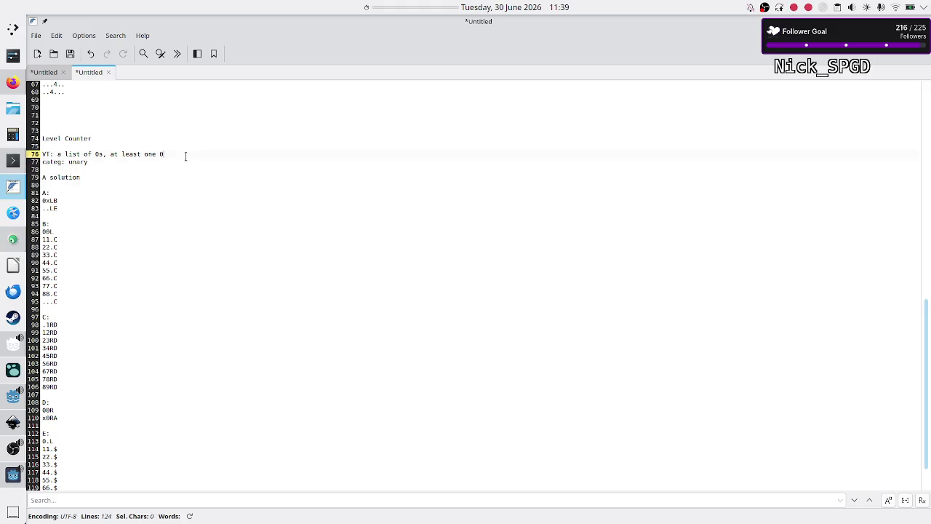
click(148, 165)
In Logseq, add an 'URGENT FIX !!!!' block with the flaw note and its solution nested beneath
click(13, 370)
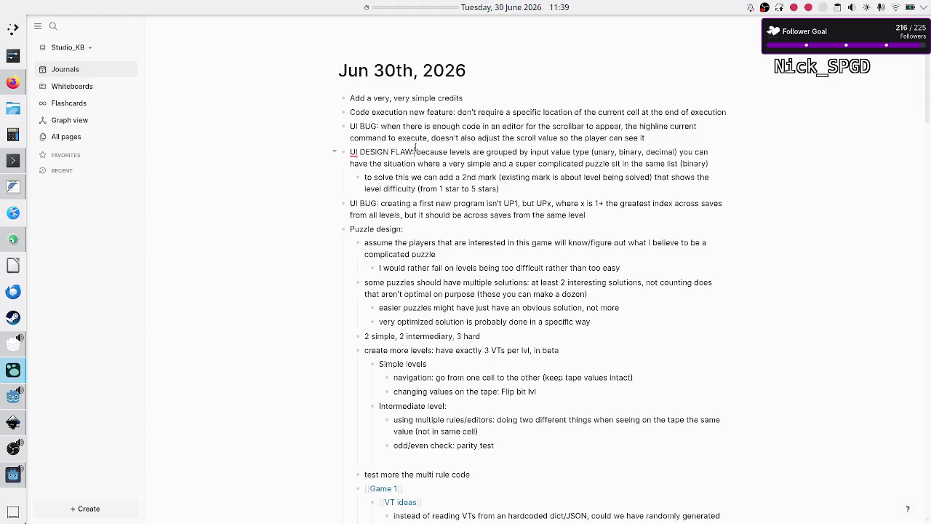
text(URGENT FIX !!!!)
key(Return)
key(Tab)
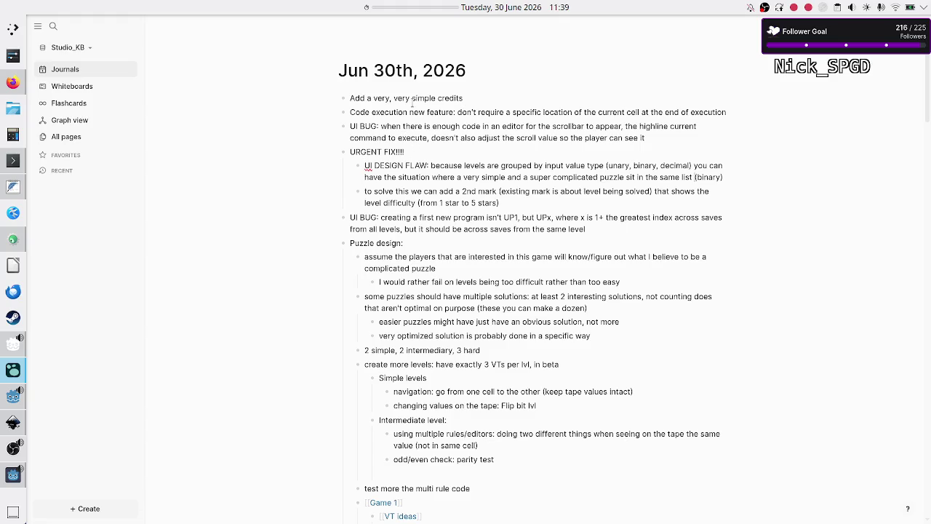
click(367, 191)
key(Tab)
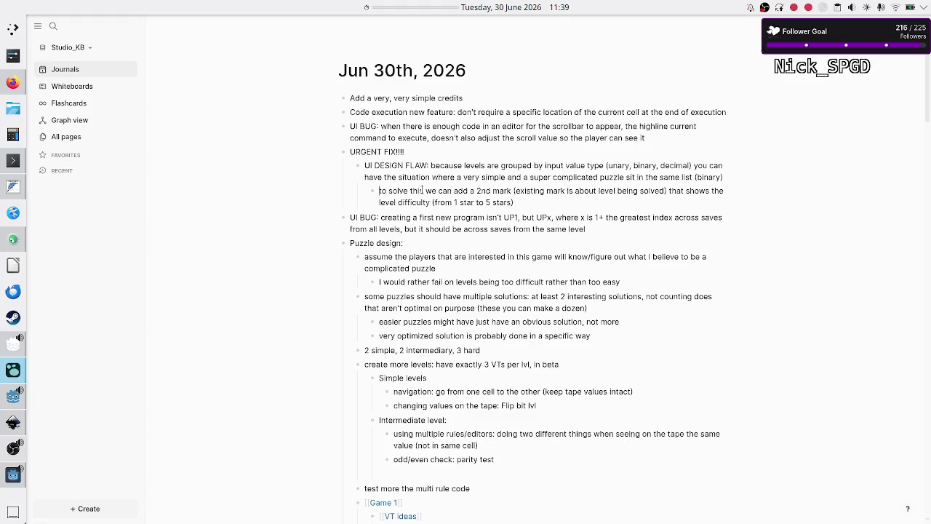
key(alt+Tab)
click(225, 154)
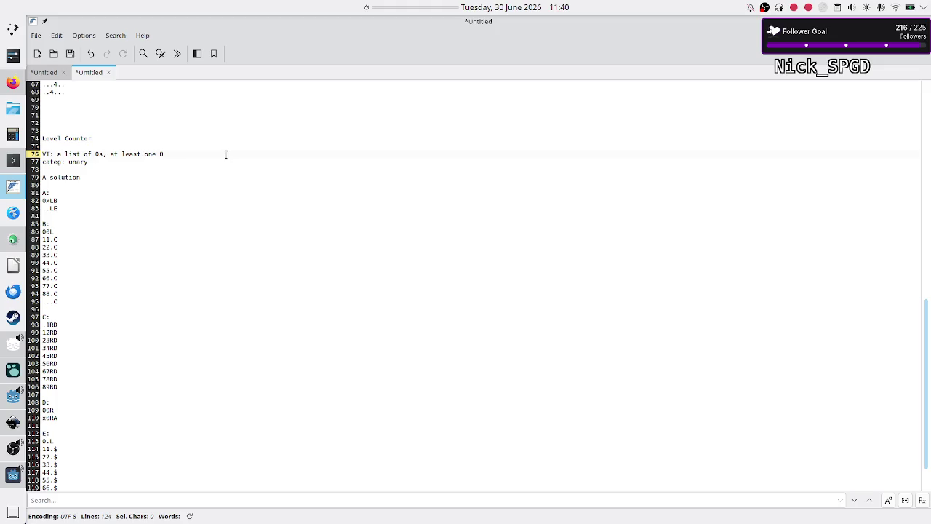
Bring up the running Crop_METI game window and close it with Alt+F4
key(Down)
key(Down)
key(Up)
key(Up)
key(Down)
key(alt+Tab)
key(alt+Tab)
click(12, 474)
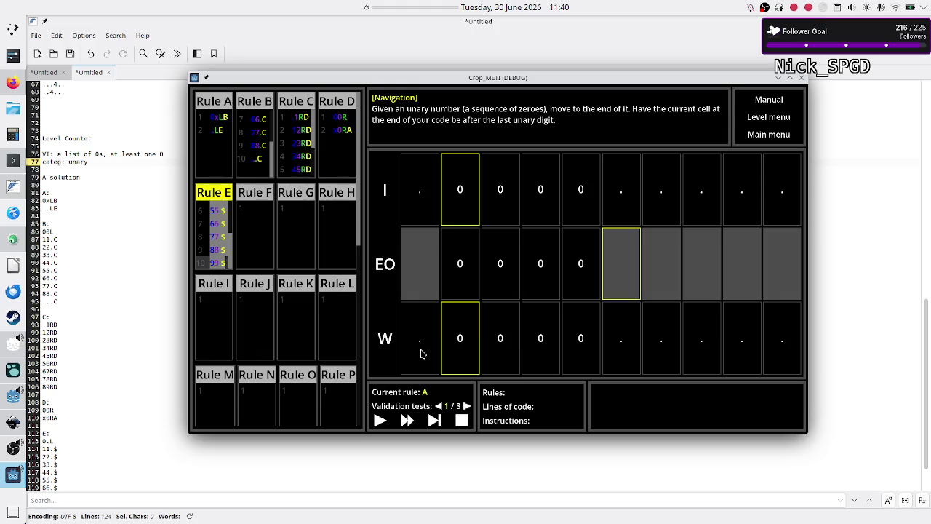
key(alt+F4)
Add 'I starts on first 0' and 'F0: clears all 0s and stops on the cell just before the list'
click(159, 169)
key(Return)
key(Return)
key(Up)
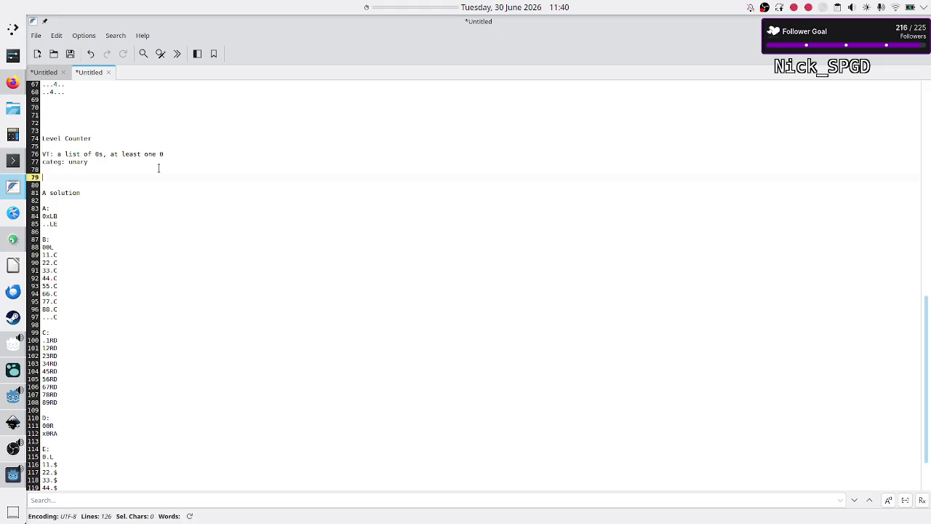
text(I starts on )
text(first )
text(0)
key(Return)
text(F0:)
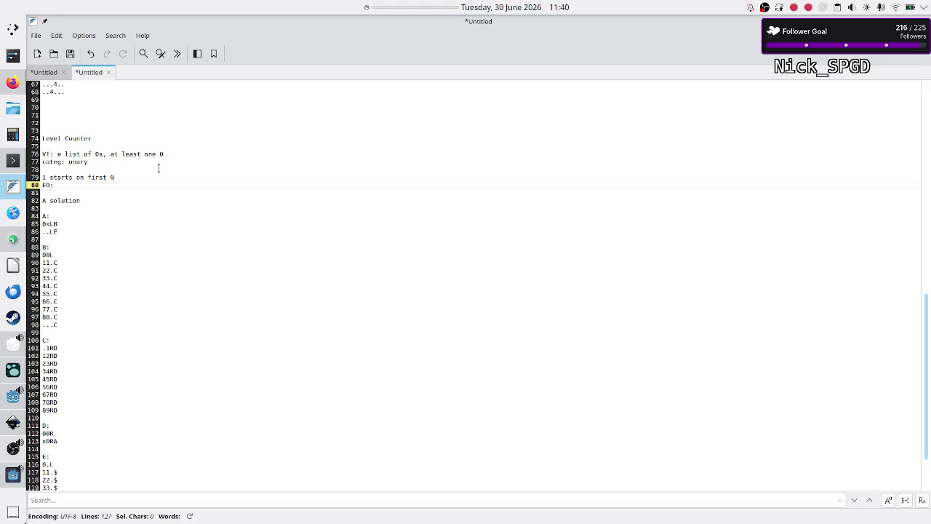
text( clears all )
text(0s )
text(and )
text(stops on )
text(the cell)
text( before)
key(BackSpace)
key(BackSpace)
key(BackSpace)
text(just before the )
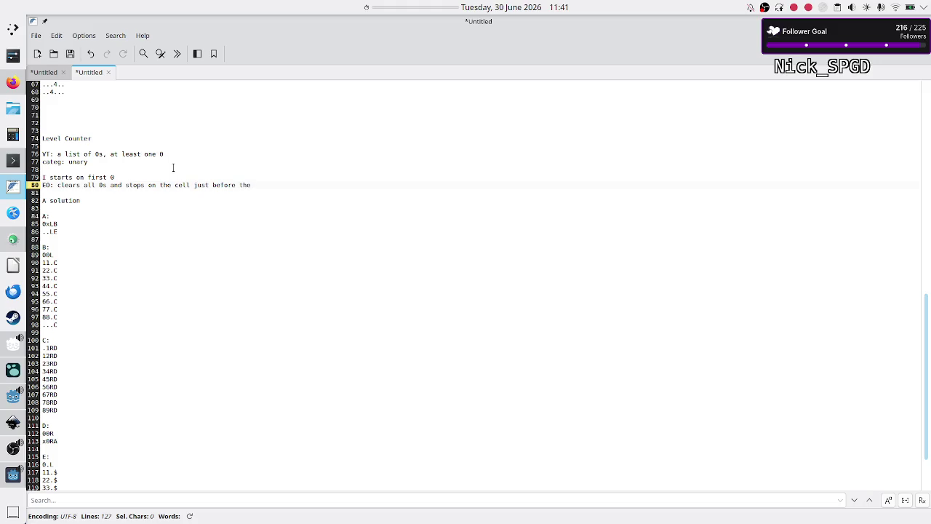
text(list)
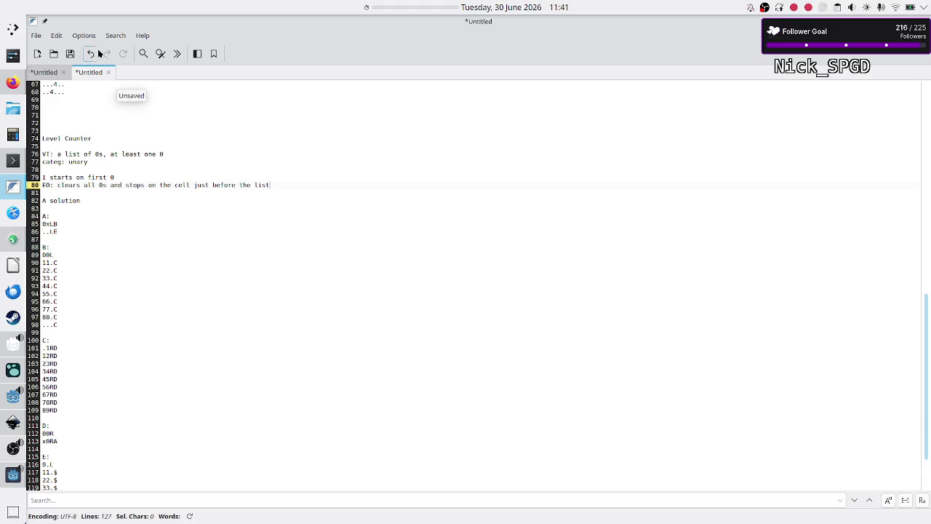
click(13, 82)
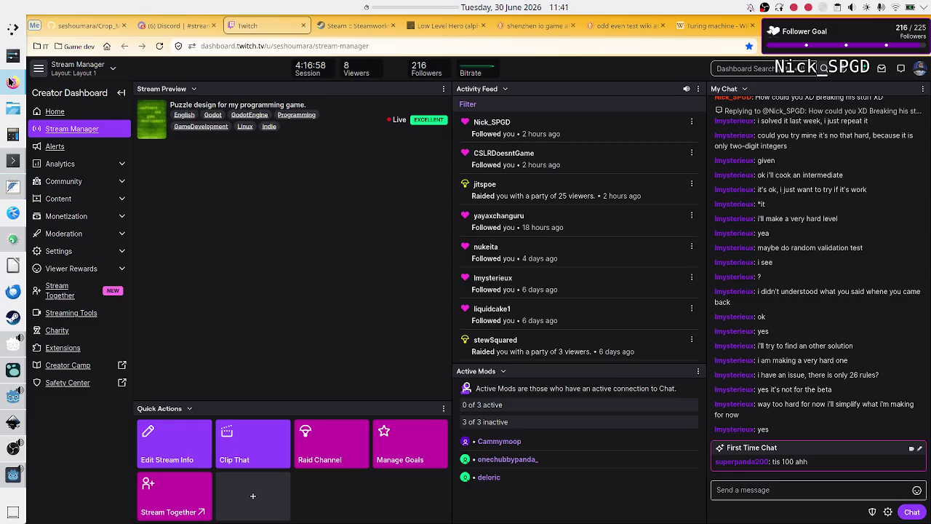
Go to the Discord streaming channel tab and enlarge the weekly stream schedule image
click(198, 26)
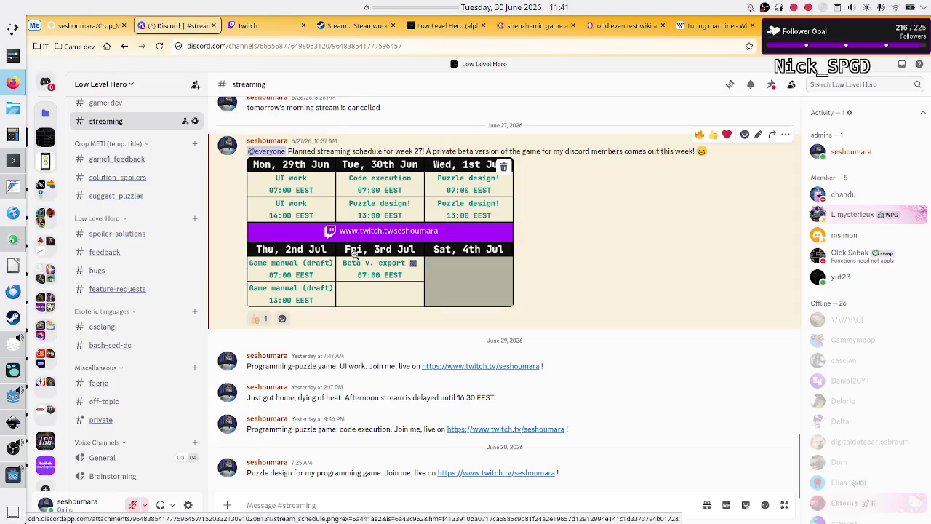
click(353, 256)
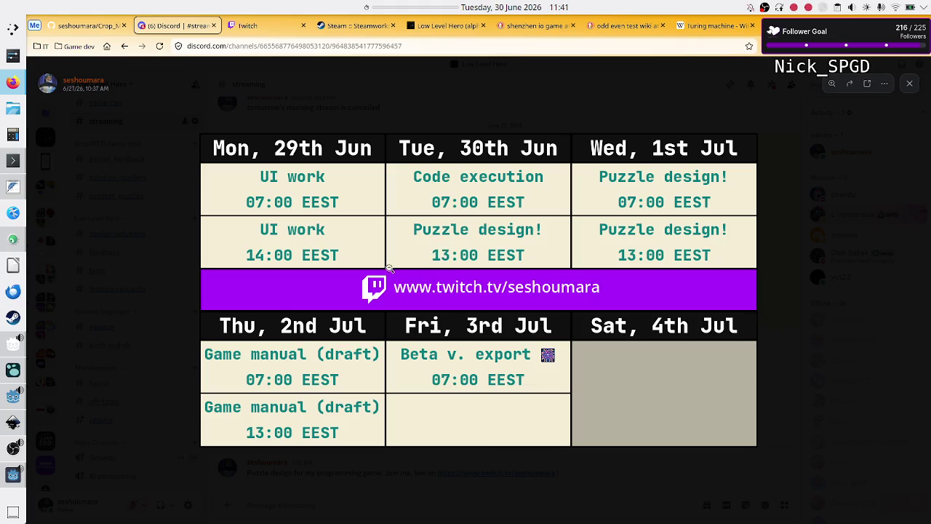
mouse_move(12, 476)
Duplicate the '3: Mover' level entry directly below itself in level_data.gd
click(13, 396)
scroll(477, 160, up, 15)
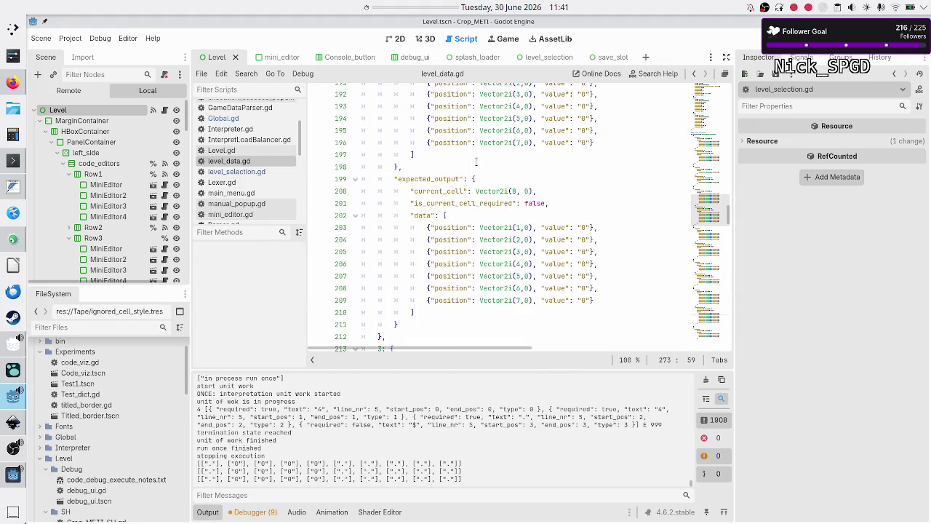
scroll(477, 161, up, 3)
scroll(476, 162, up, 14)
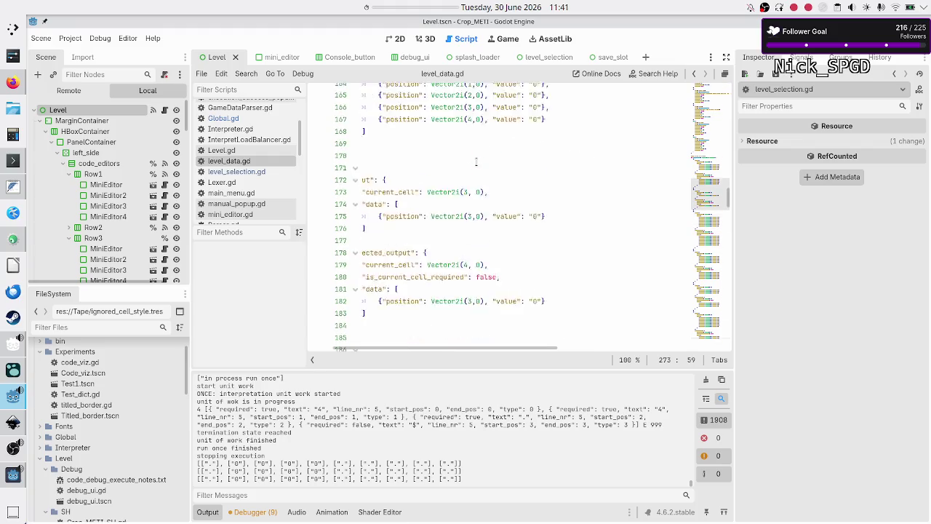
scroll(476, 161, up, 3)
scroll(477, 161, down, 2)
scroll(476, 161, down, 4)
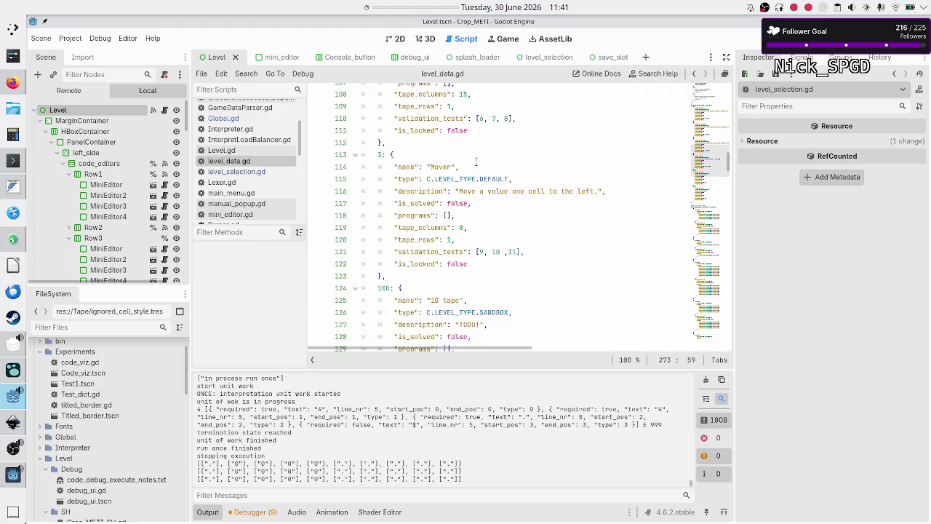
scroll(476, 160, up, 2)
click(447, 131)
key(Down)
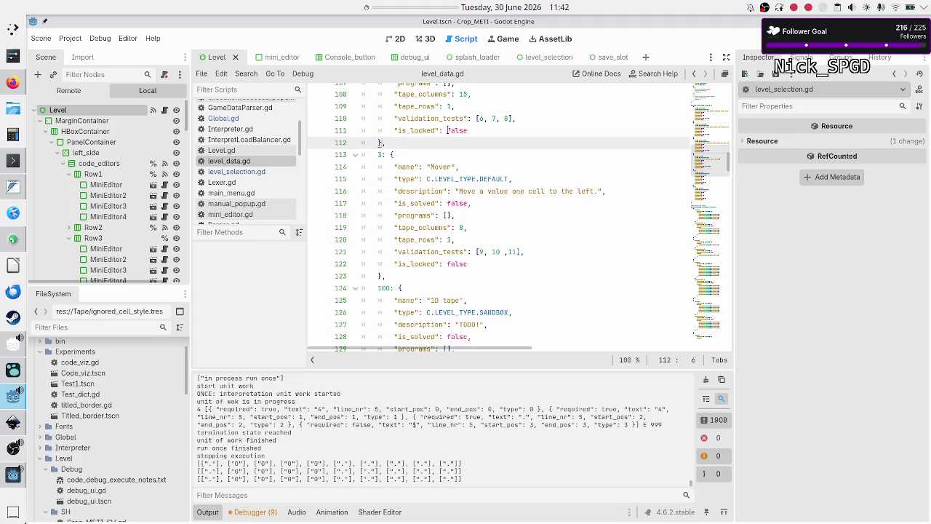
key(shift+Down)
key(shift+Down)
key(shift+Down)
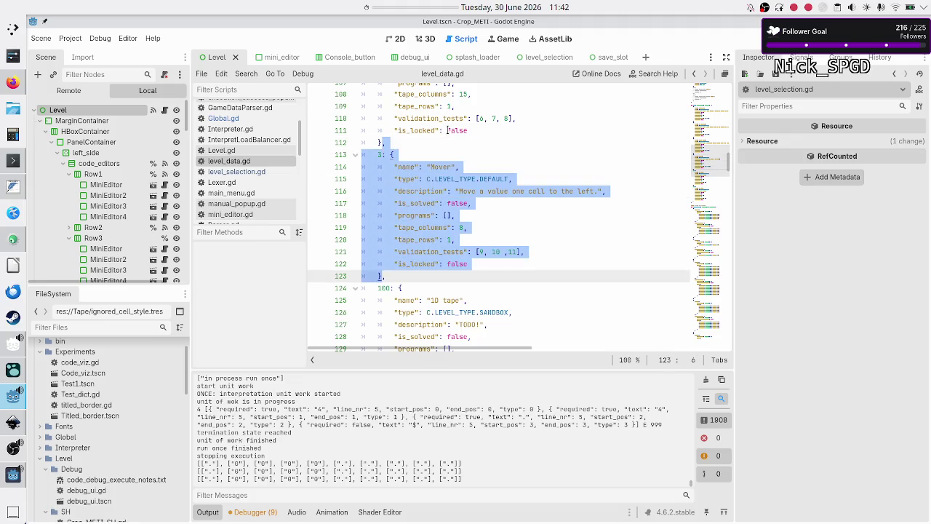
key(shift+Right)
key(ctrl+c)
key(Right)
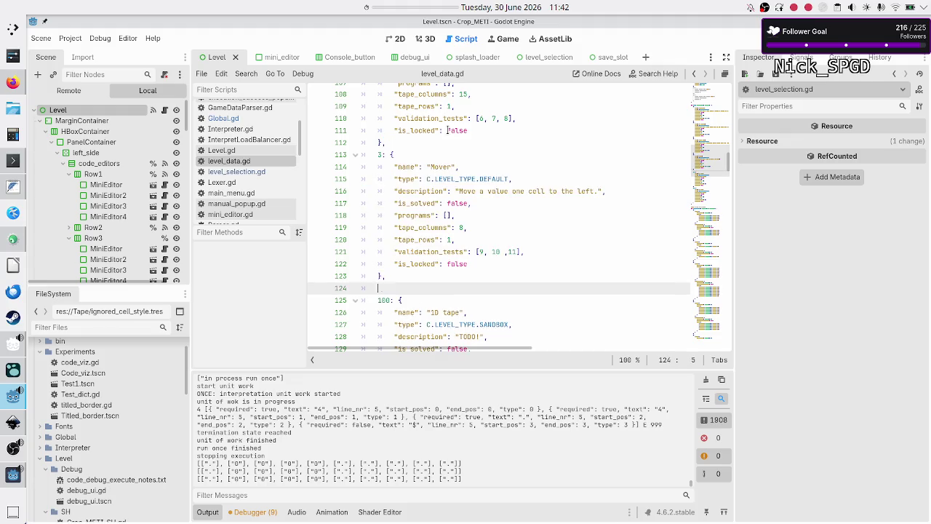
key(ctrl+v)
key(ctrl+z)
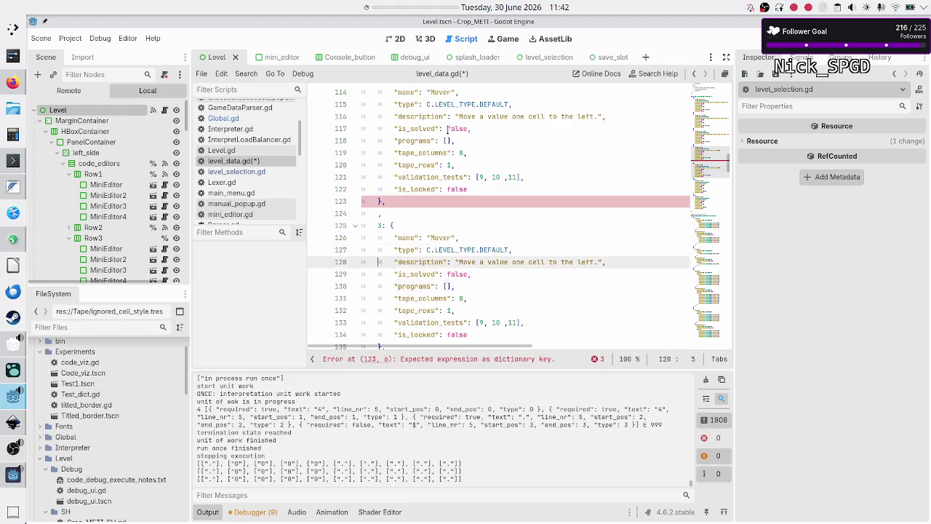
key(ctrl+z)
key(ctrl+z)
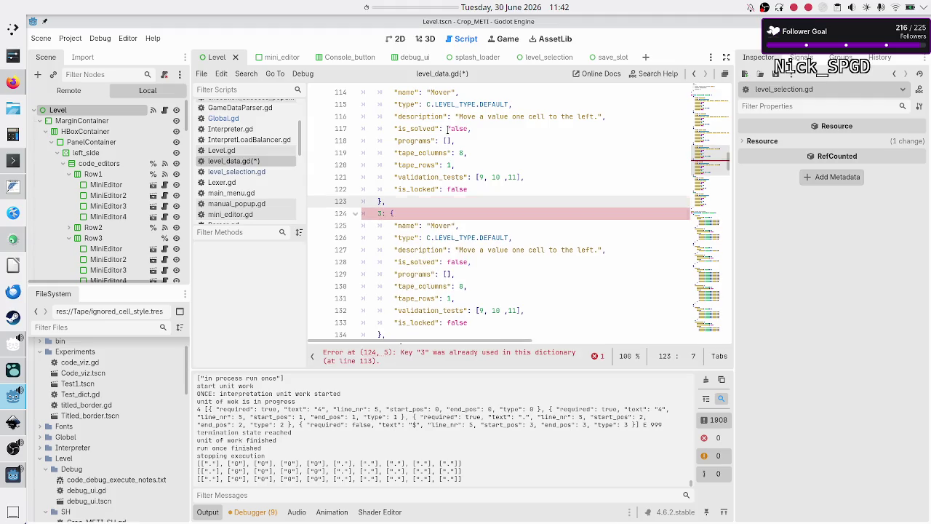
Change the duplicate's key to 4 and its name to "Counting"
text(4)
key(Down)
key(End)
key(BackSpace)
key(BackSpace)
key(BackSpace)
text(Counting)
key(Down)
key(Down)
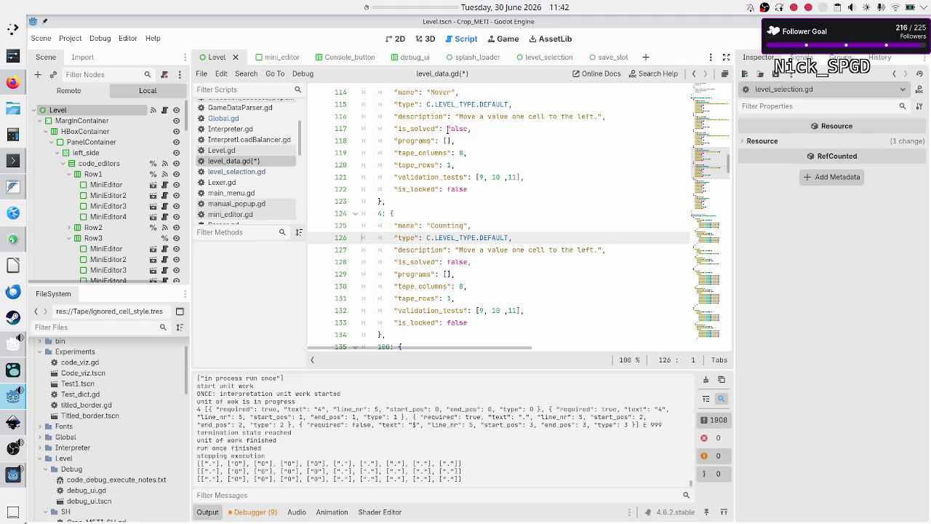
key(Home)
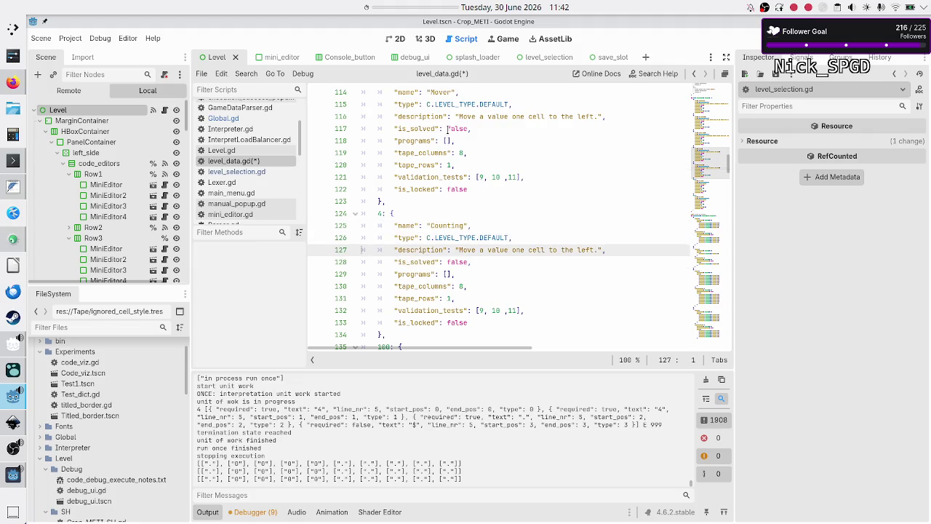
key(alt+Tab)
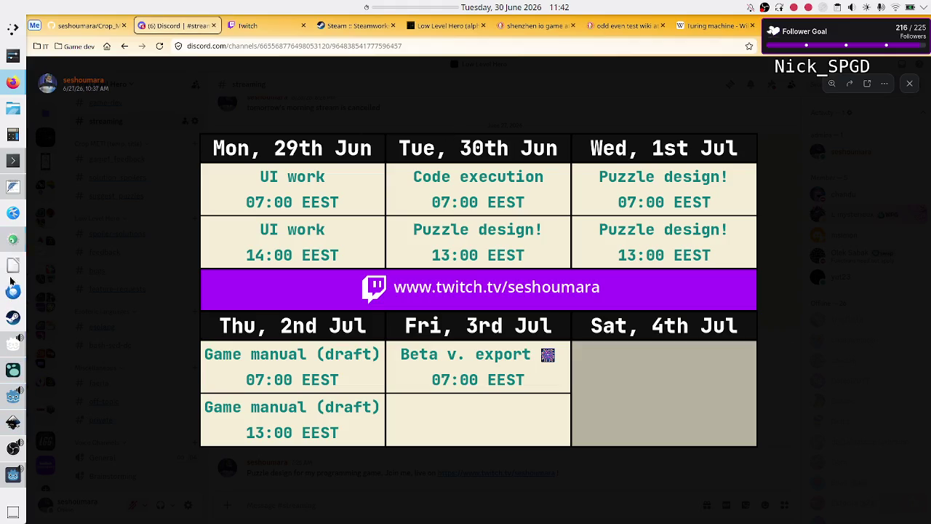
Check the Mousepad notes, then erase the copied Mover description from the Counting level
click(11, 191)
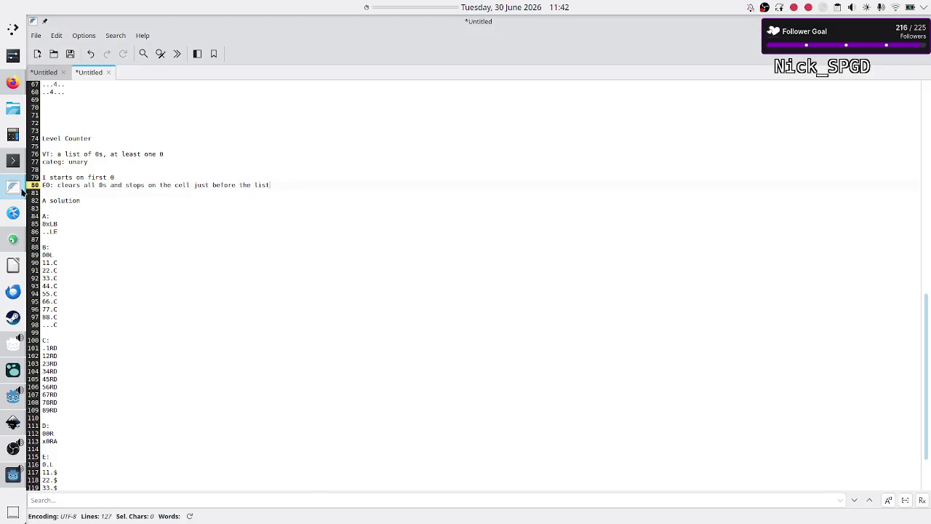
click(124, 146)
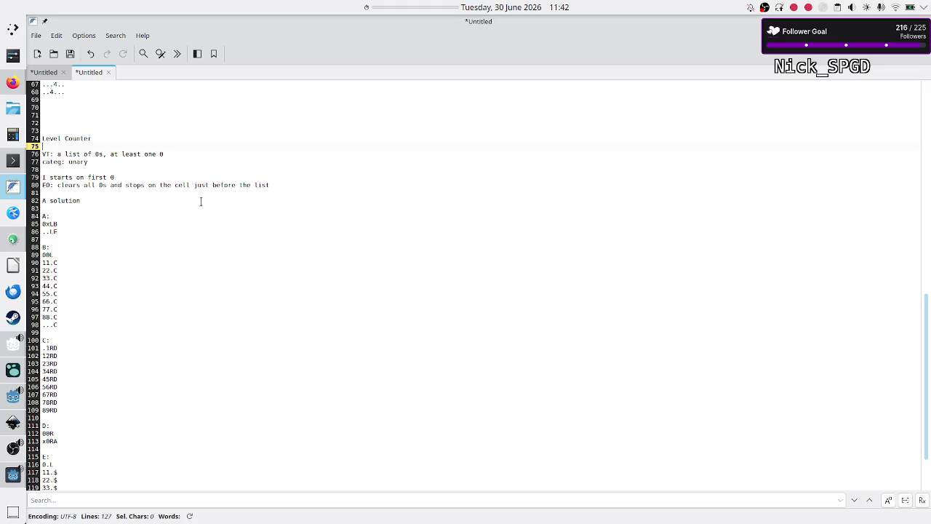
key(alt+Tab)
key(alt+Tab)
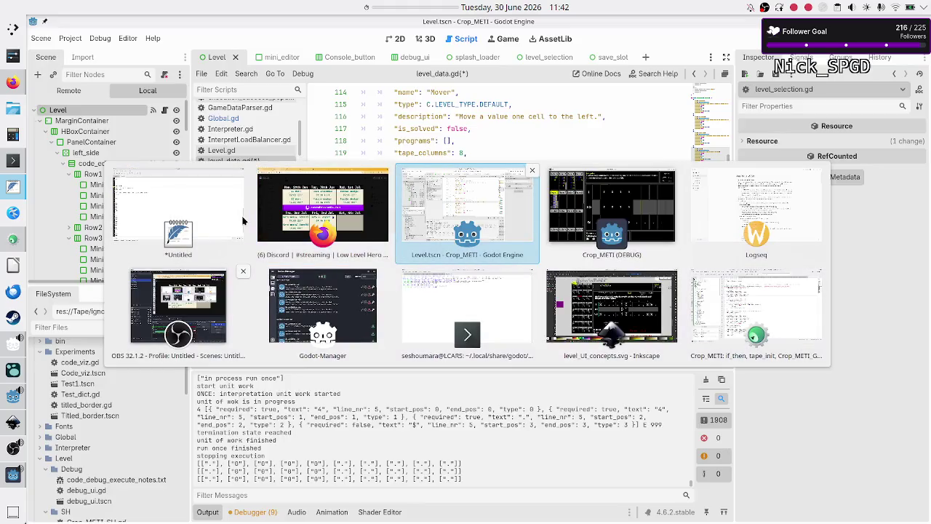
key(BackSpace)
key(BackSpace)
key(BackSpace)
key(BackSpace)
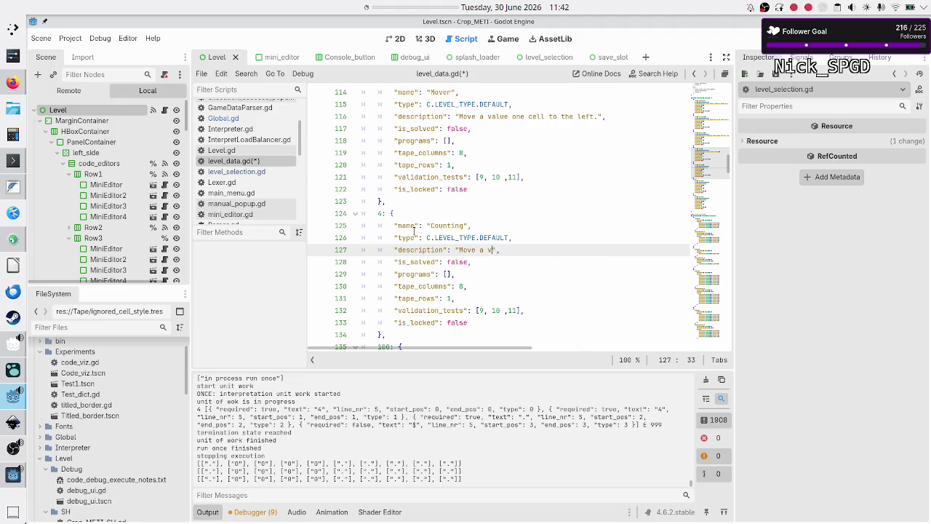
key(BackSpace)
Begin the new description with 'Given a unary number,' trying several wordings for the task
text(Given a)
scroll(533, 188, up, 7)
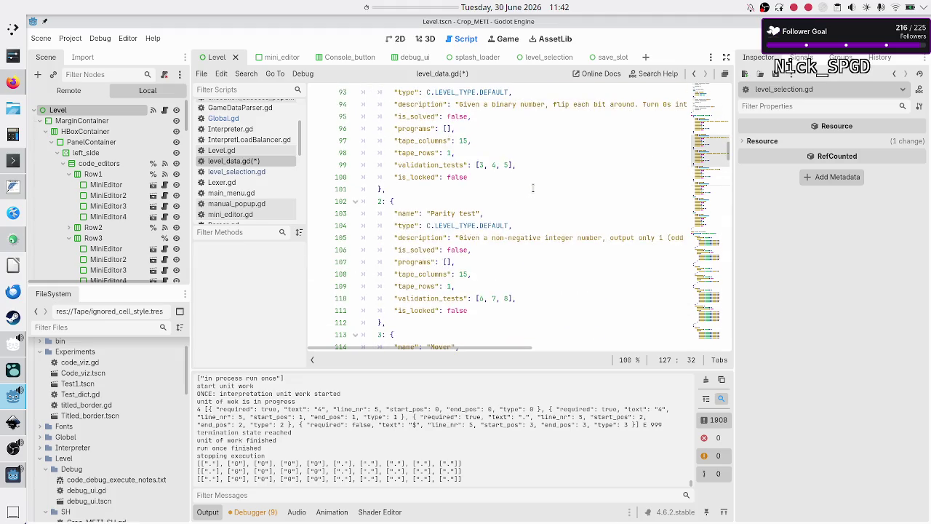
scroll(533, 188, up, 7)
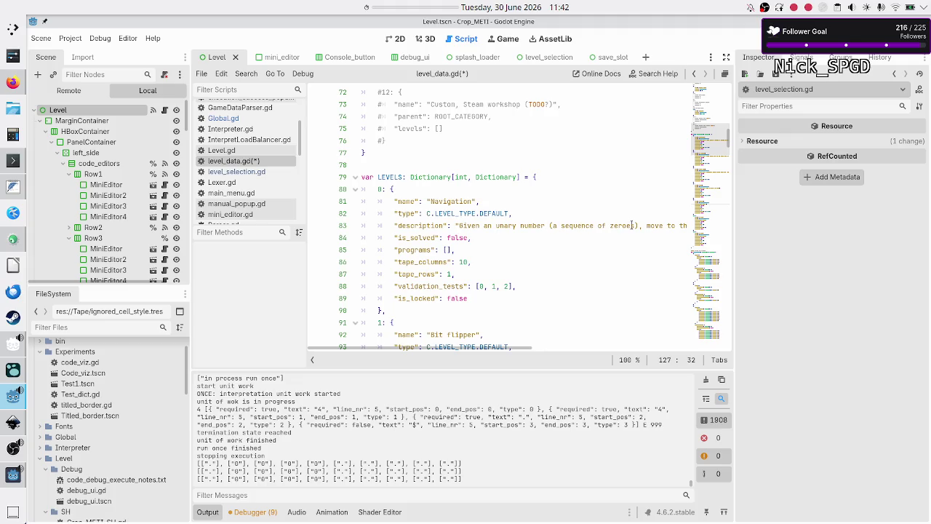
scroll(625, 232, right, 5)
scroll(625, 231, left, 5)
scroll(626, 232, down, 15)
text(n unary number, wr",)
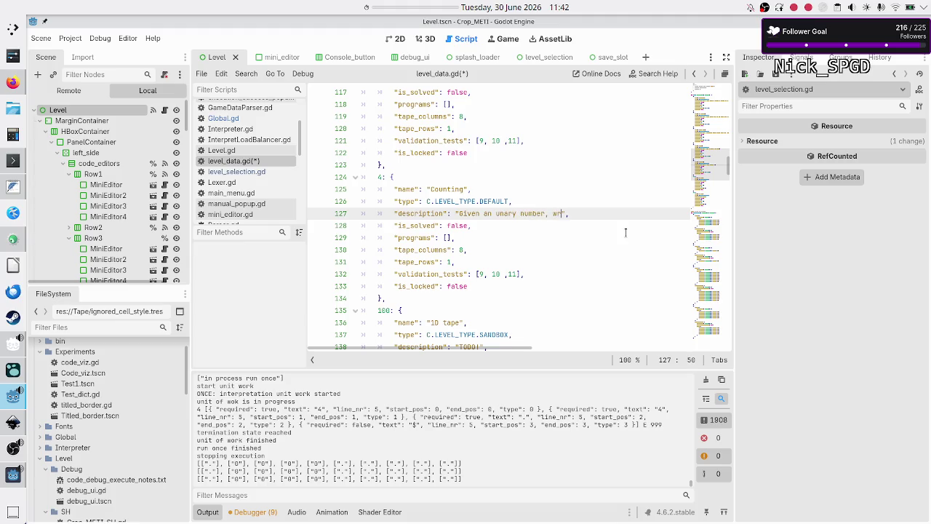
key(BackSpace)
key(BackSpace)
text(c)
key(BackSpace)
text(clear it)
key(BackSpace)
key(BackSpace)
key(BackSpace)
text(write the )
text(number)
text( of )
text(di)
key(BackSpace)
key(BackSpace)
key(BackSpace)
key(BackSpace)
Finish it: 'output how many digits (0s) it has and also clear the input'
text(output )
text(how many)
text( digits ()
text(0s)
text() )
text(it has)
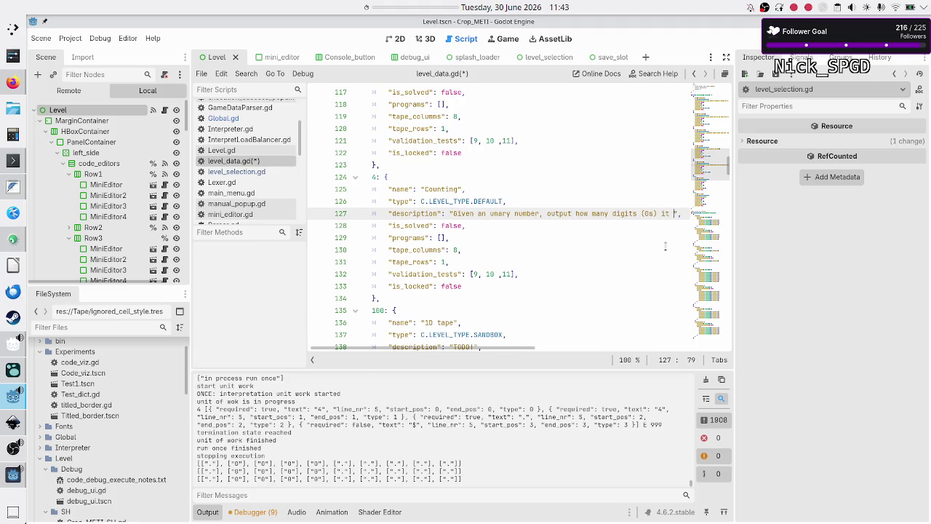
text( and clear )
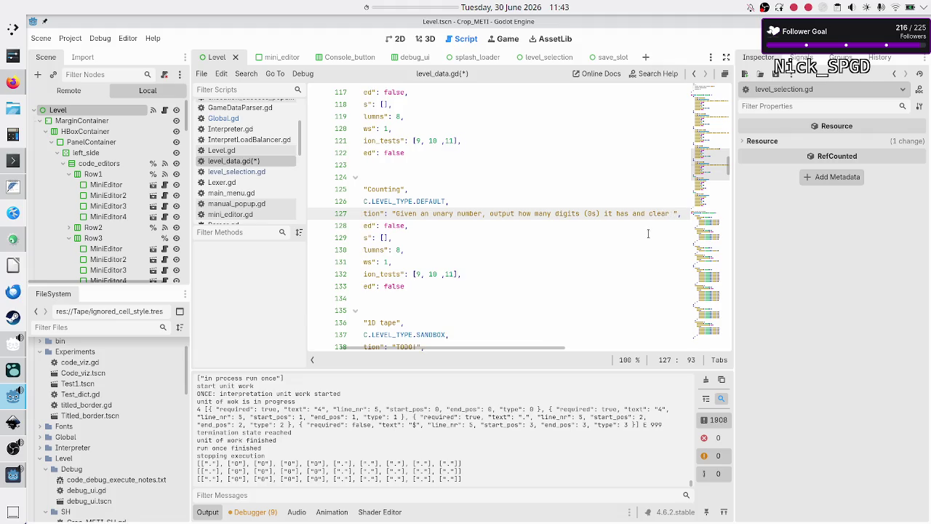
text(the number a)
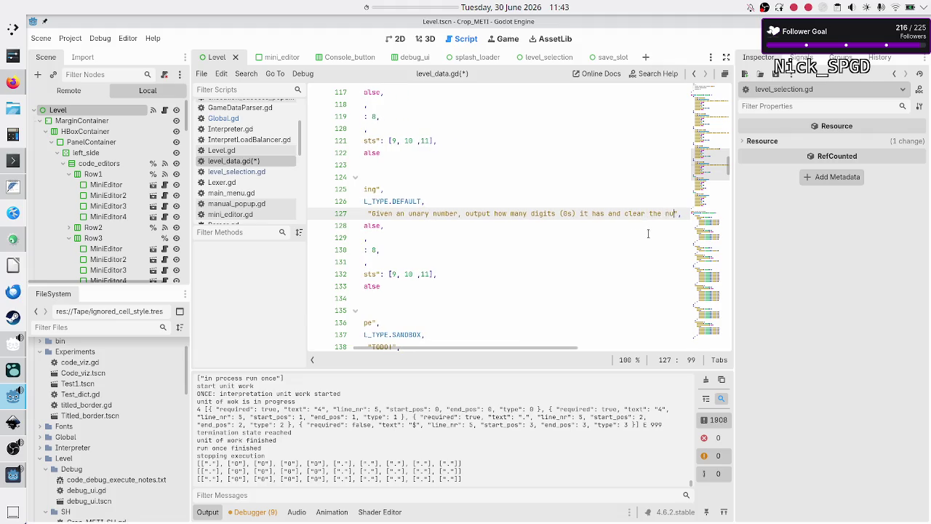
text(t the en)
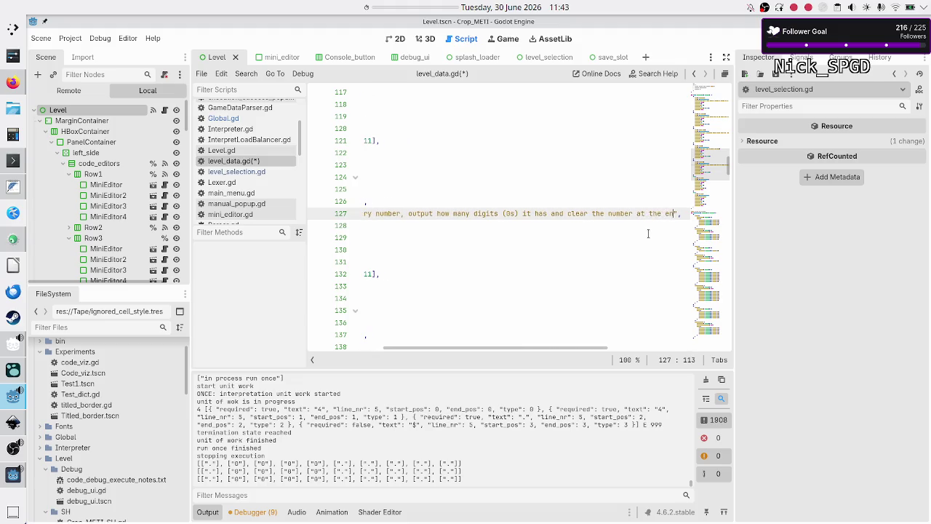
key(ctrl+BackSpace)
key(ctrl+BackSpace)
key(ctrl+BackSpace)
key(BackSpace)
key(BackSpace)
key(BackSpace)
text(also )
text(clear the)
text( input)
key(Down)
key(Home)
key(Left)
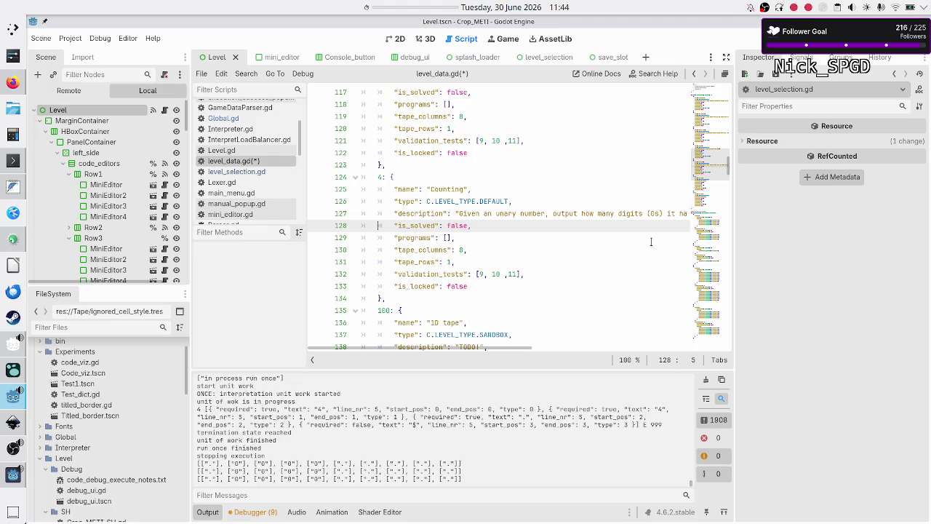
key(Down)
key(Down)
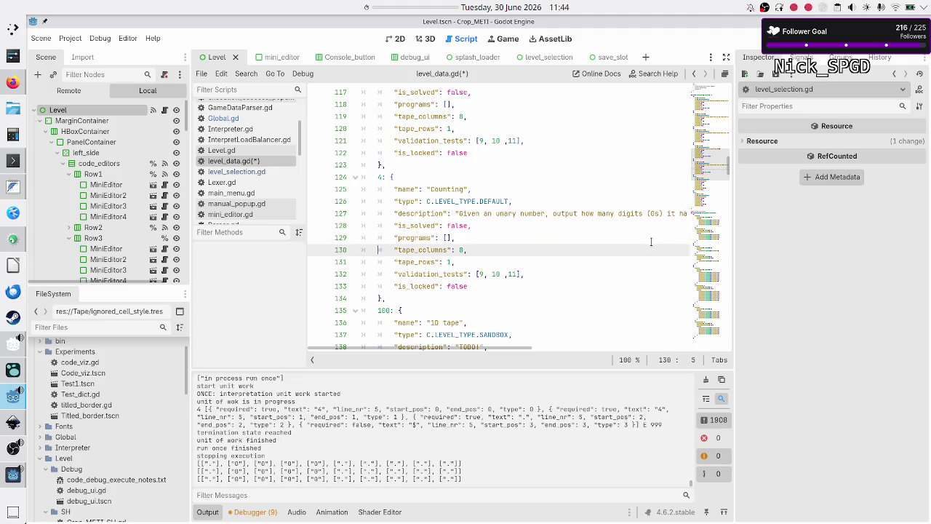
key(End)
key(Left)
key(alt+Tab)
key(alt+Tab)
click(13, 474)
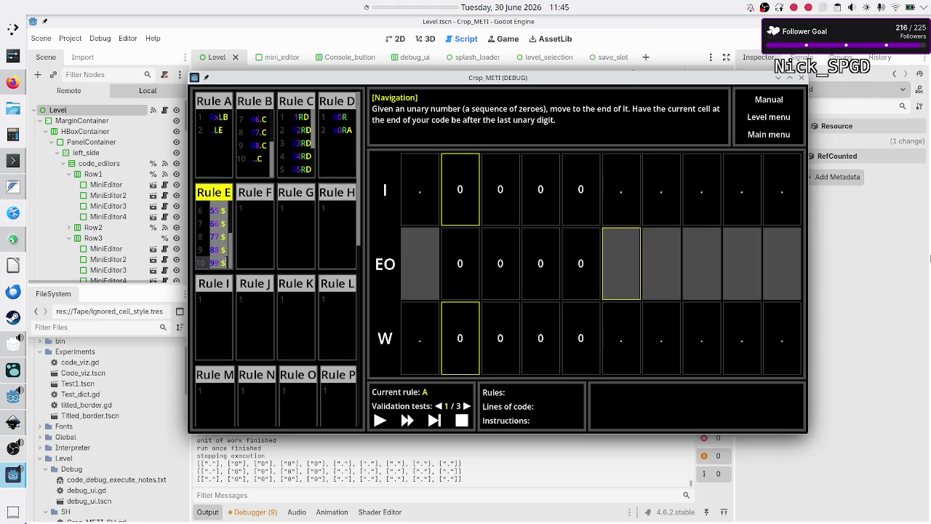
click(872, 318)
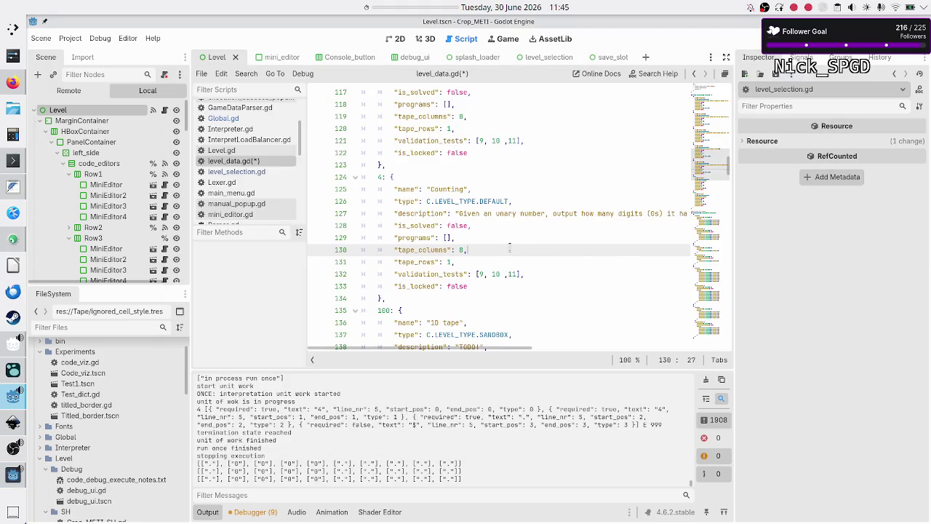
Set the Counting level's tape_columns to 13 and validation_tests to [12, 13, 14], then save
key(BackSpace)
text(13)
key(Down)
key(Down)
key(Down)
key(Up)
key(End)
key(Left)
key(Left)
key(BackSpace)
key(BackSpace)
key(BackSpace)
text(12, 13, 1)
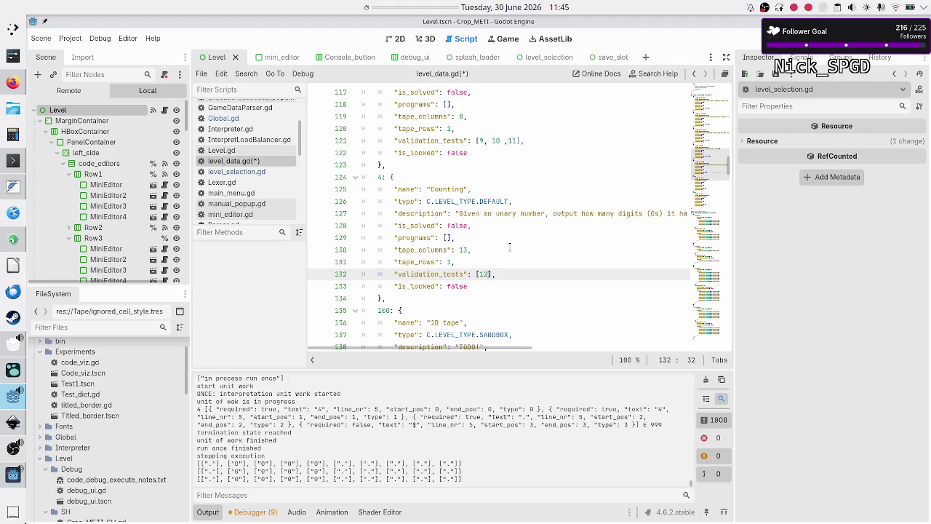
text(4)
key(Down)
key(Down)
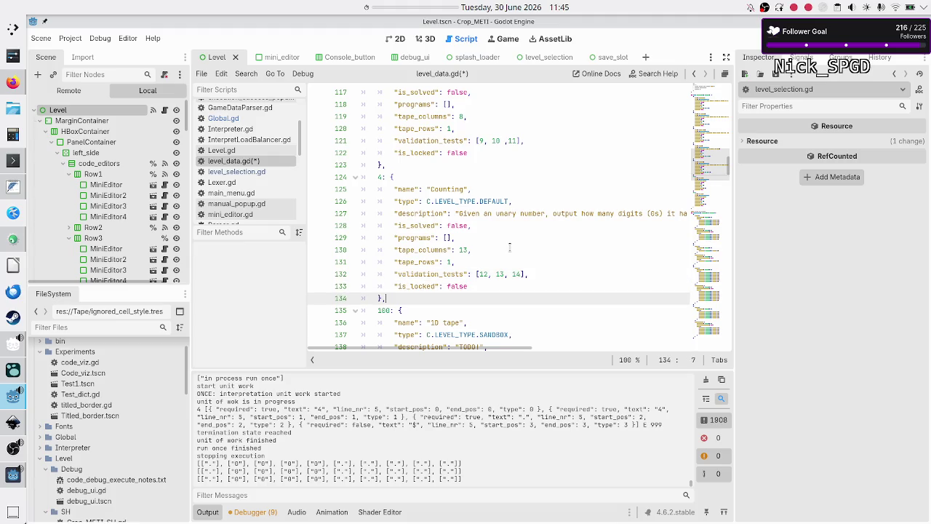
key(ctrl+s)
Add level 4 to the Unary data category's levels list, making it [0, 4]
scroll(494, 168, up, 4)
scroll(493, 169, up, 12)
scroll(493, 169, up, 15)
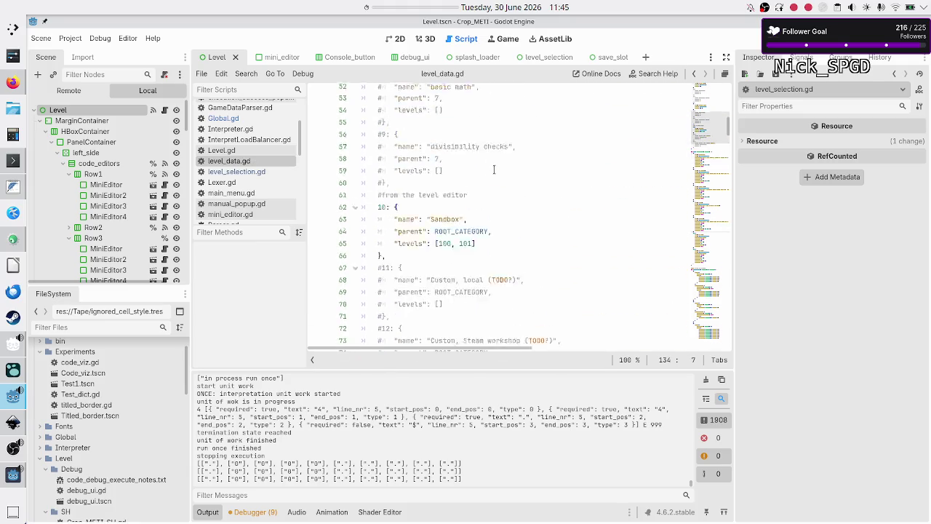
scroll(493, 168, up, 2)
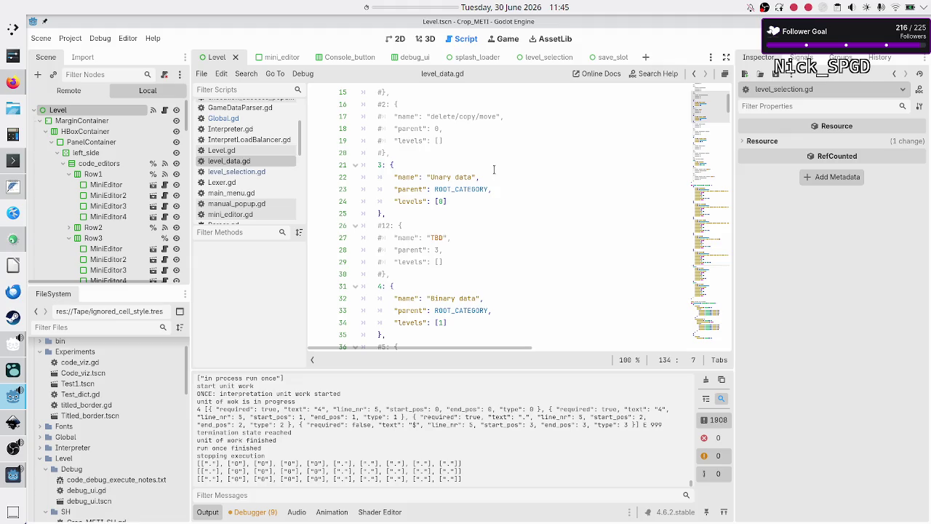
click(459, 202)
key(BackSpace)
text(, 4])
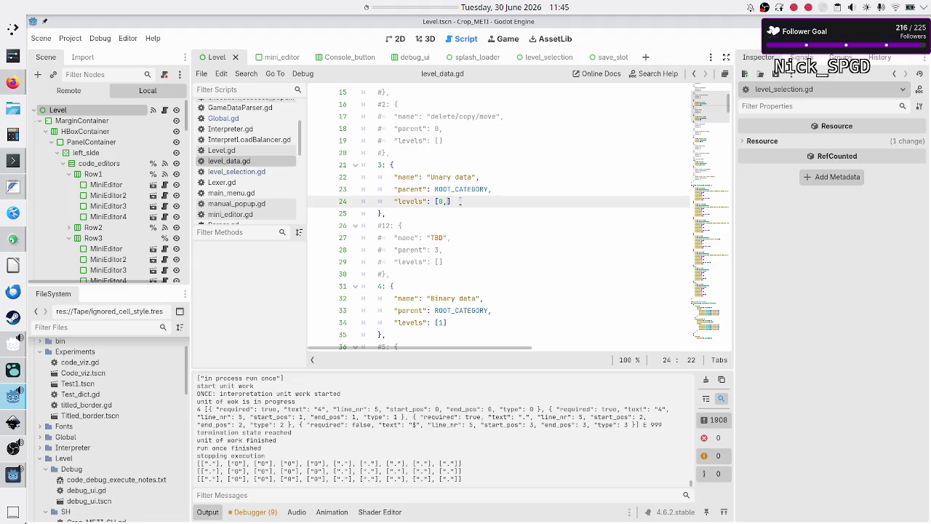
key(Down)
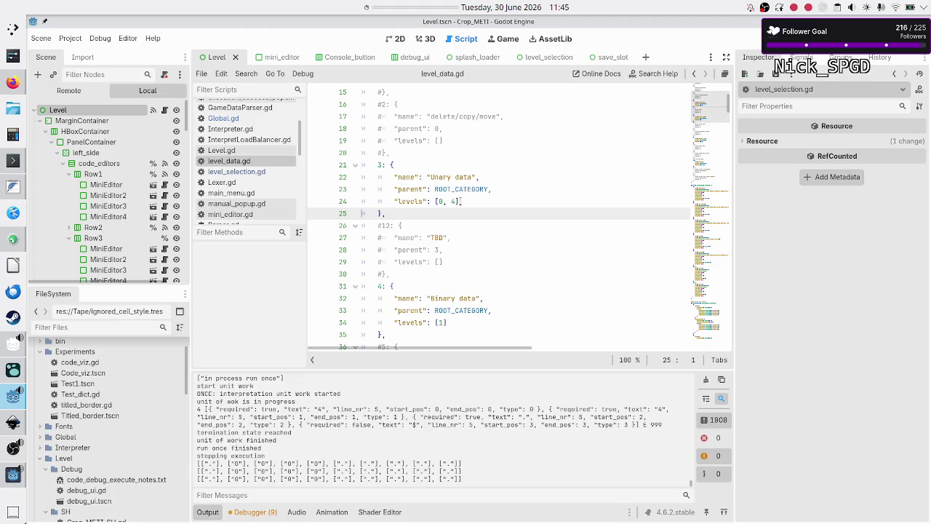
scroll(444, 273, down, 20)
scroll(444, 273, down, 20)
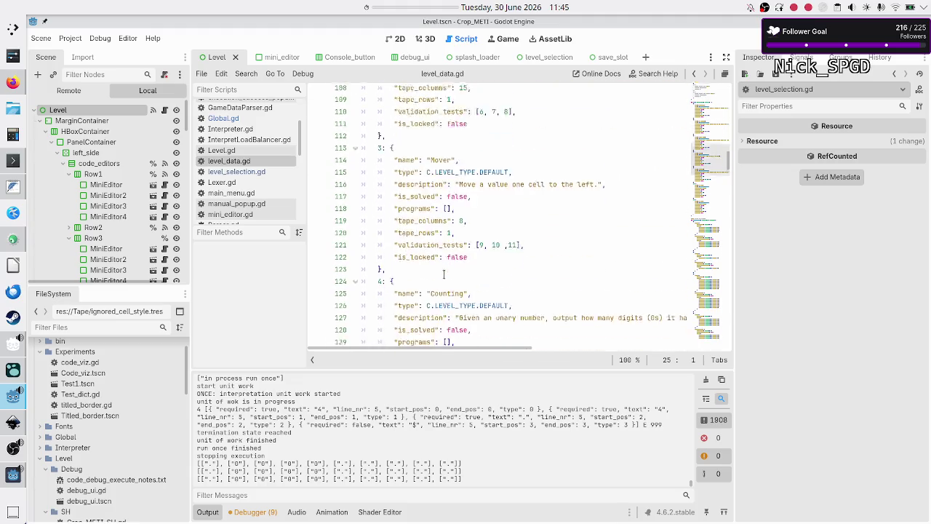
Select the whole validation test 11 entry at the end of VALIDATION_TESTS
scroll(443, 274, down, 20)
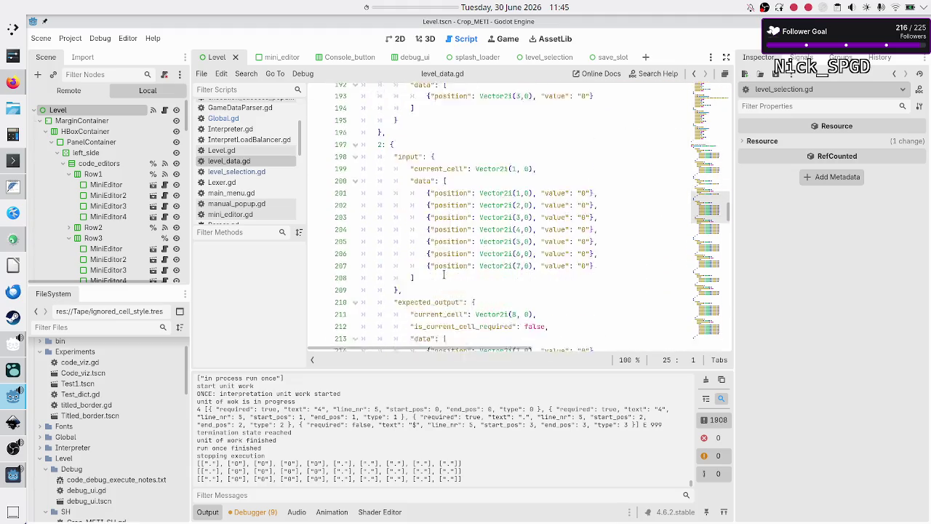
scroll(443, 273, down, 20)
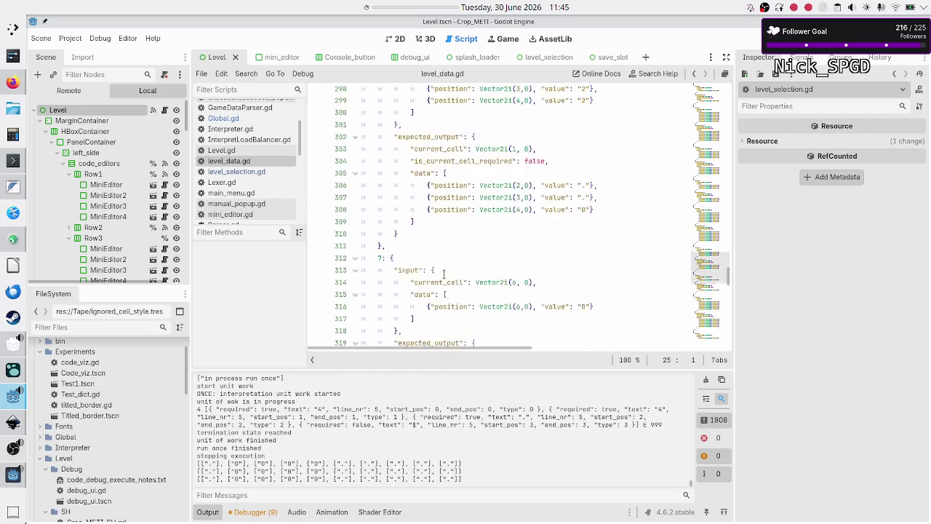
scroll(443, 273, down, 4)
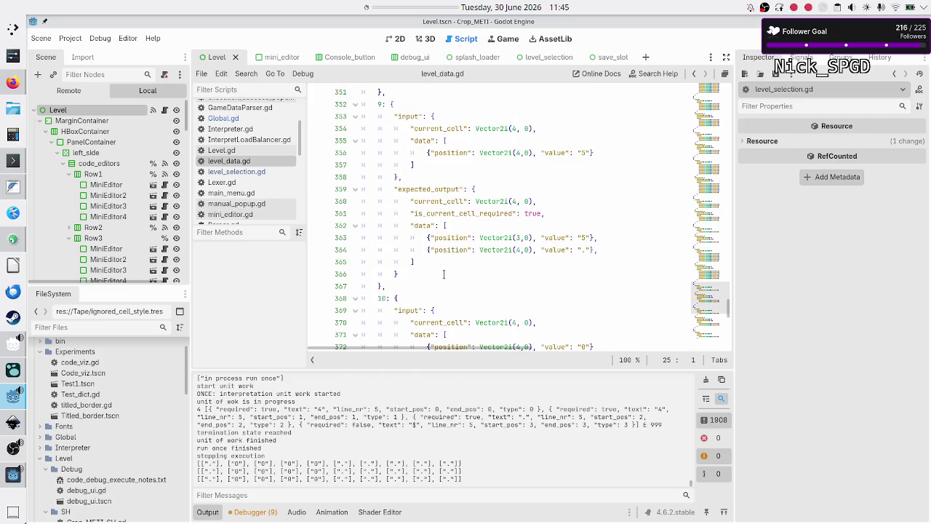
click(444, 273)
key(Down)
key(Down)
key(Down)
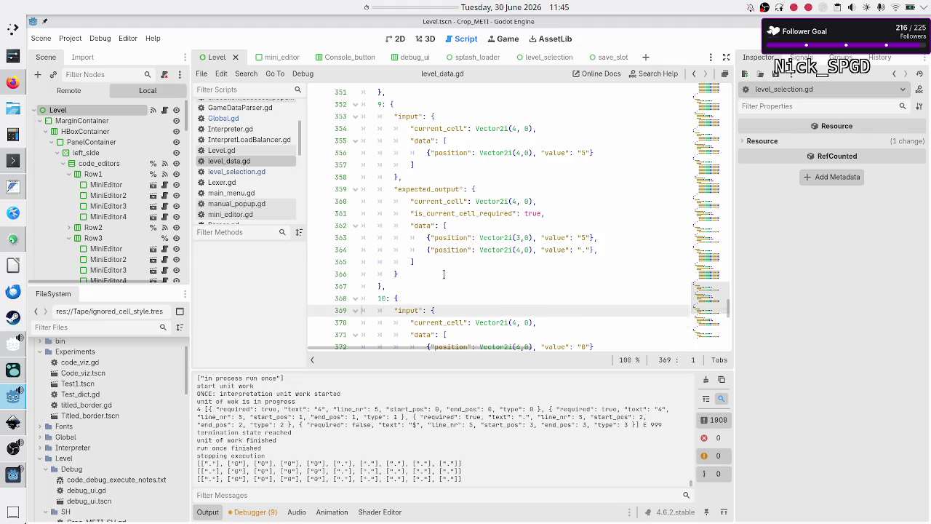
key(Down)
key(Down)
key(Down)
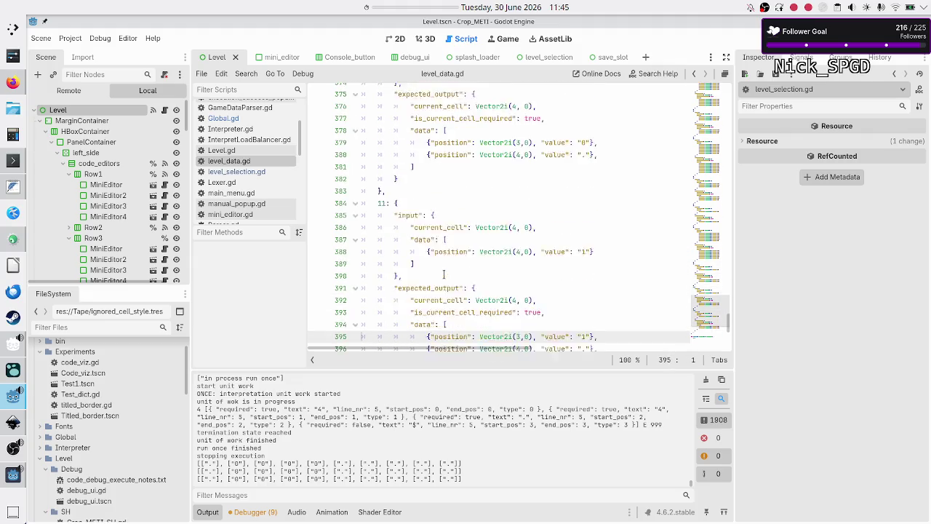
key(Up)
key(Up)
key(Up)
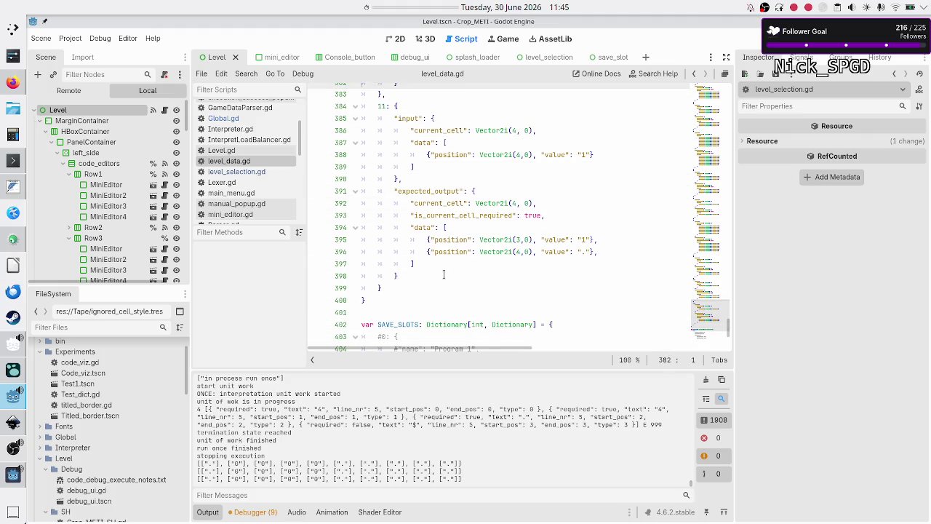
key(shift+Down)
key(shift+Down)
key(shift+Down)
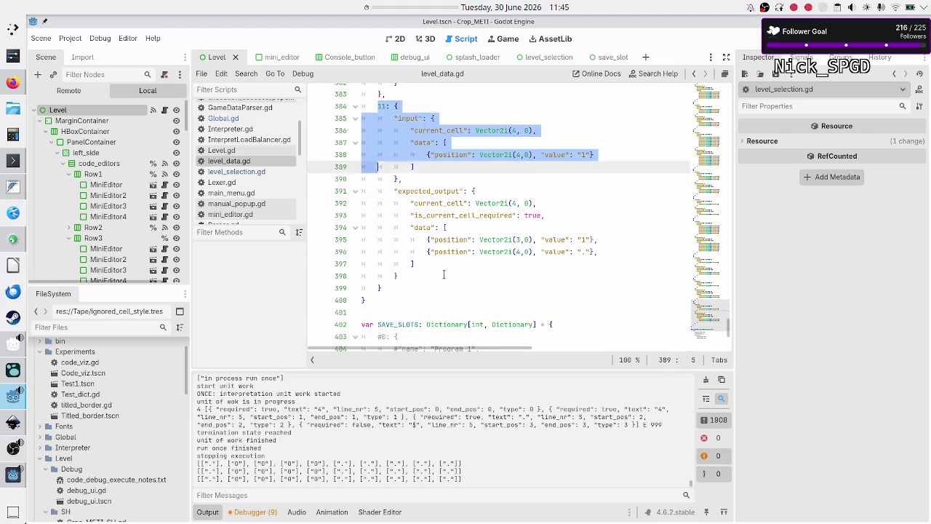
key(shift+Right)
key(ctrl+c)
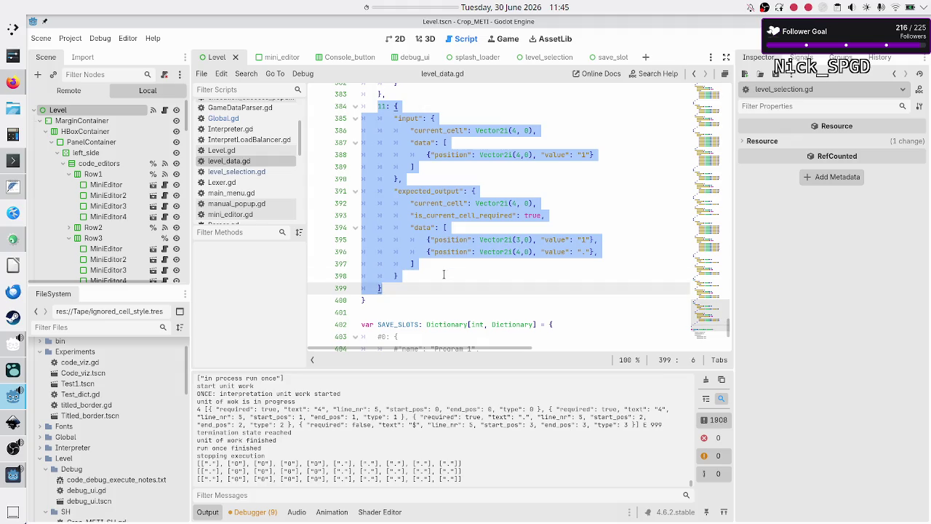
key(Right)
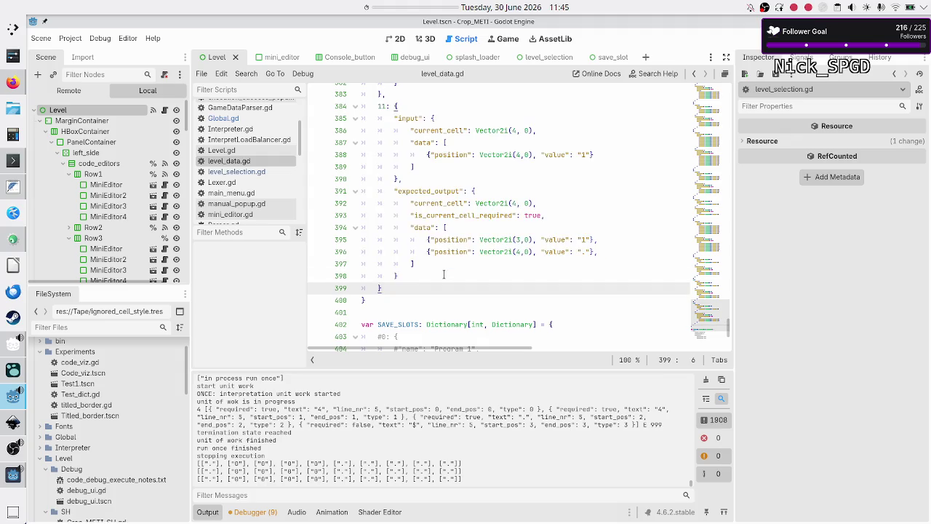
Paste a copy below test 11 and renumber it as test 12
key(Return)
key(ctrl+v)
key(Up)
key(Up)
key(Up)
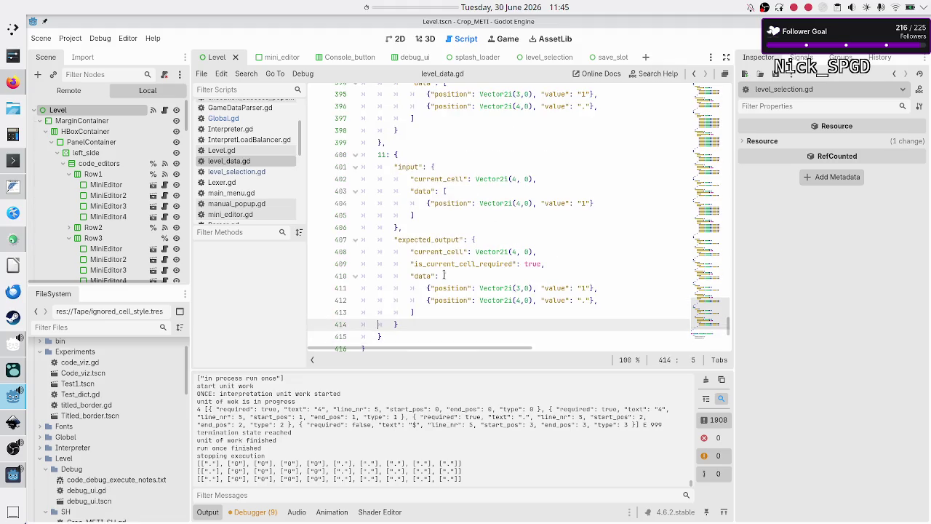
key(Up)
key(Up)
key(Up)
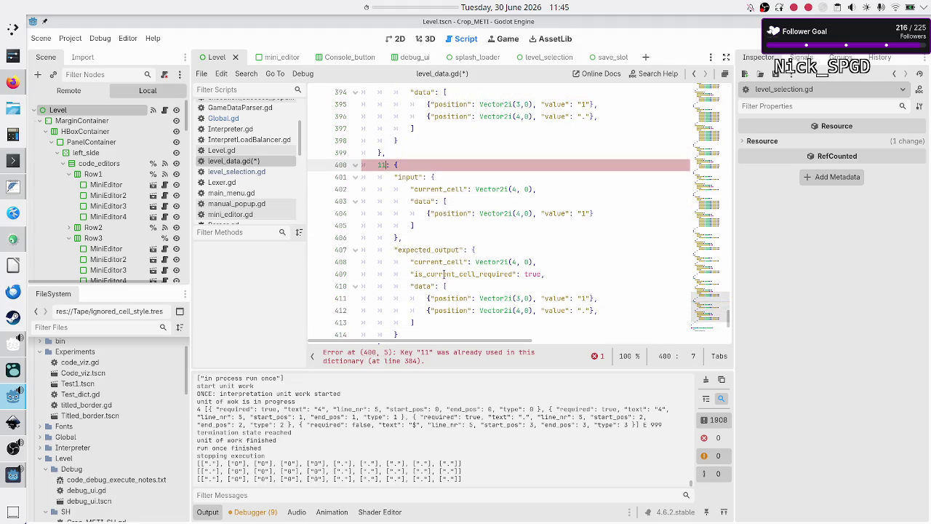
key(Down)
key(Down)
key(Home)
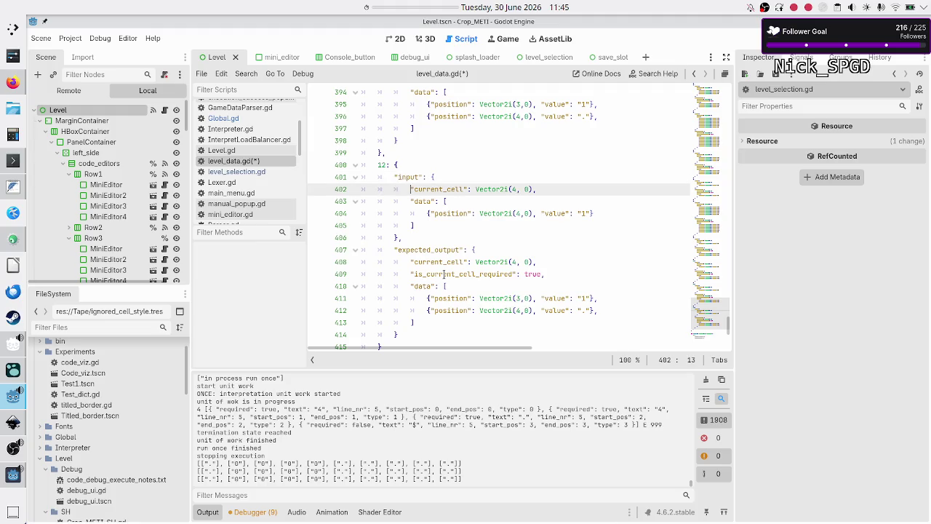
Change test 12's first input data entry to position 2,0 with value "0"
key(Right)
key(Right)
key(Right)
key(Right)
key(Right)
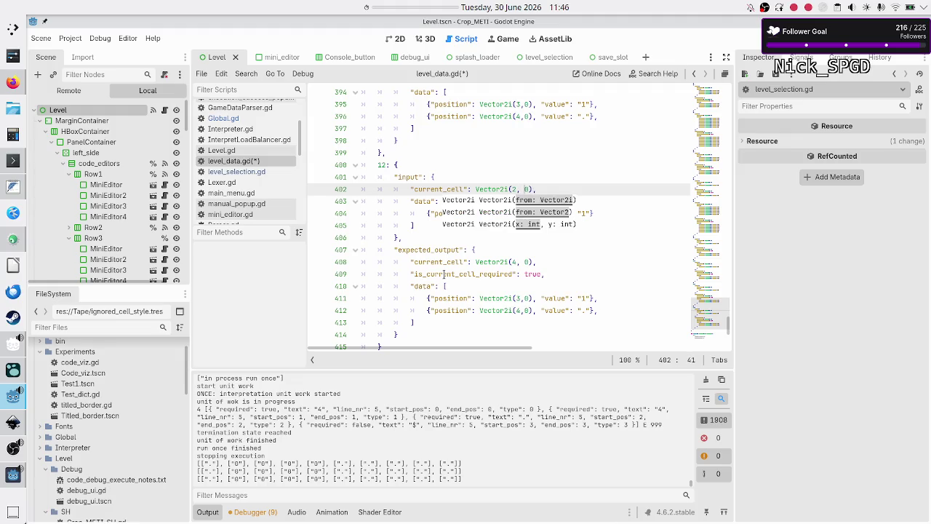
key(Down)
key(Home)
key(Right)
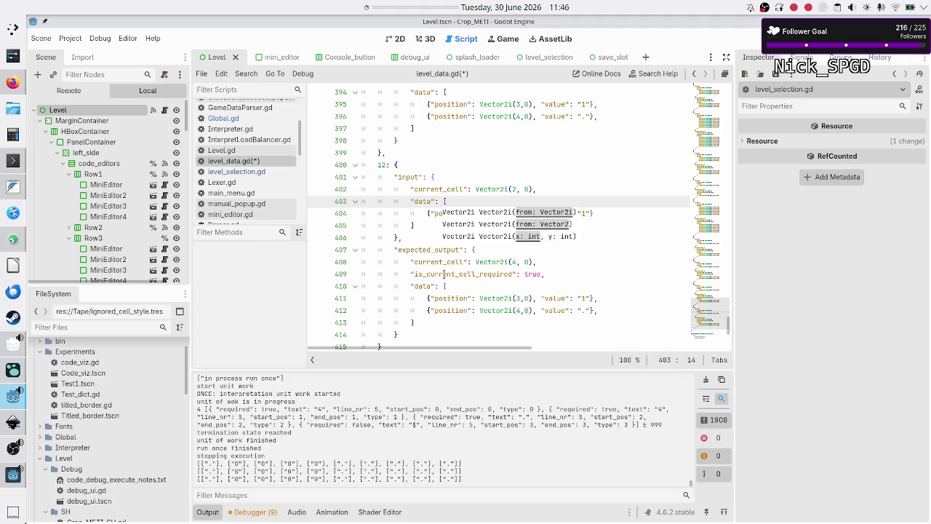
key(Escape)
key(Down)
key(ctrl+Right)
key(ctrl+Right)
key(ctrl+Right)
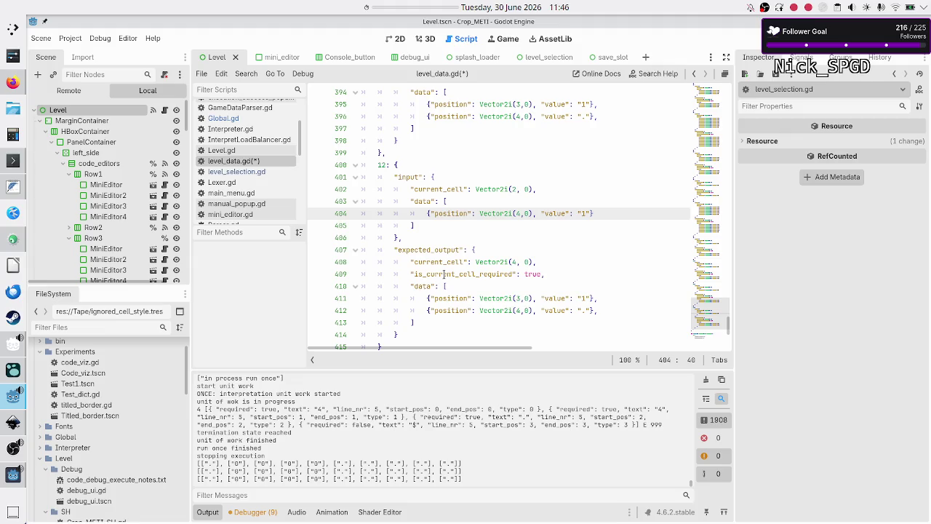
key(Right)
key(ctrl+Right)
key(ctrl+Right)
key(ctrl+Right)
key(BackSpace)
text(0)
key(End)
text(,)
Duplicate that input entry so the input data has three identical lines
key(Home)
key(shift+Down)
key(shift+Left)
key(shift+Left)
key(shift+Left)
key(ctrl+c)
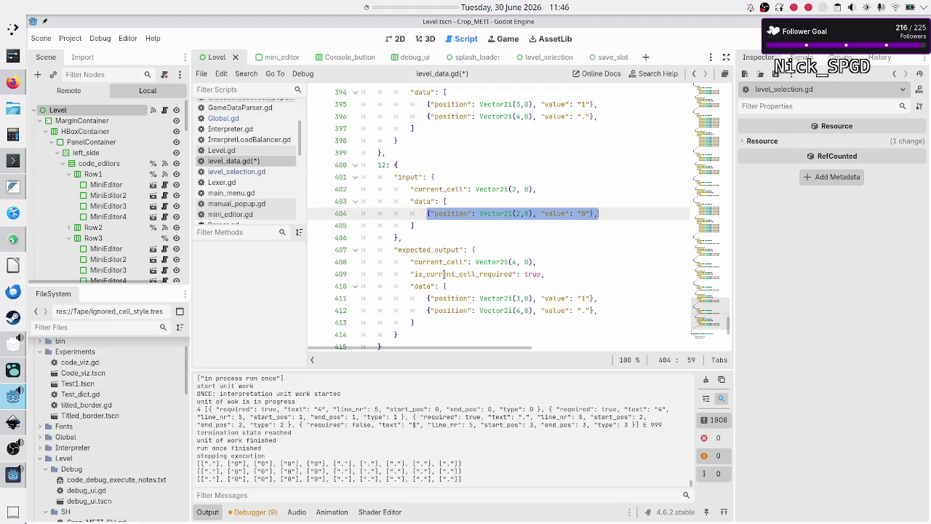
key(Return)
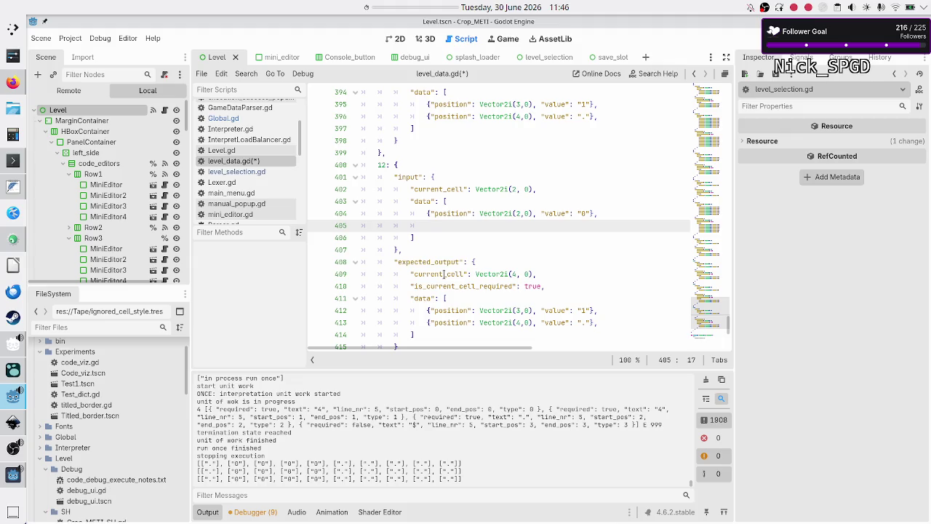
key(ctrl+v)
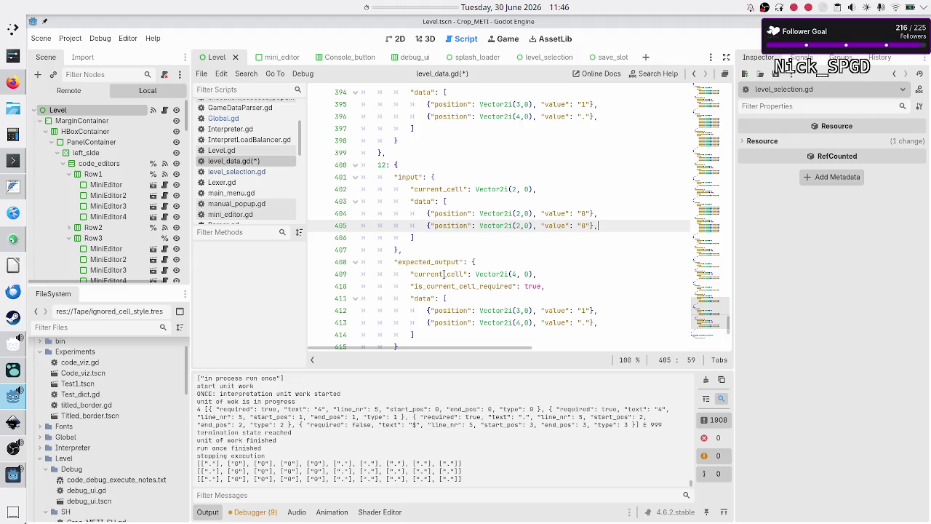
key(Return)
key(ctrl+v)
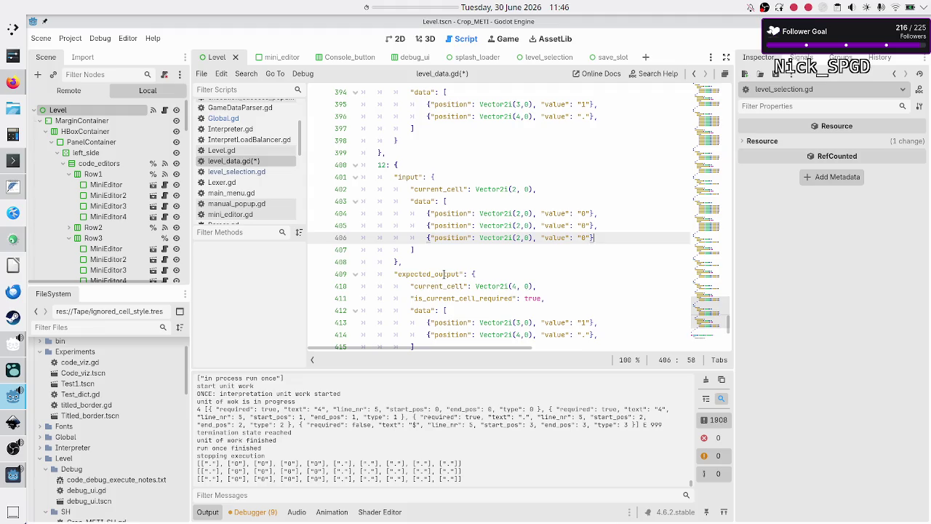
Set the second and third input entries to positions 3,0 and 4,0
key(Up)
key(Left)
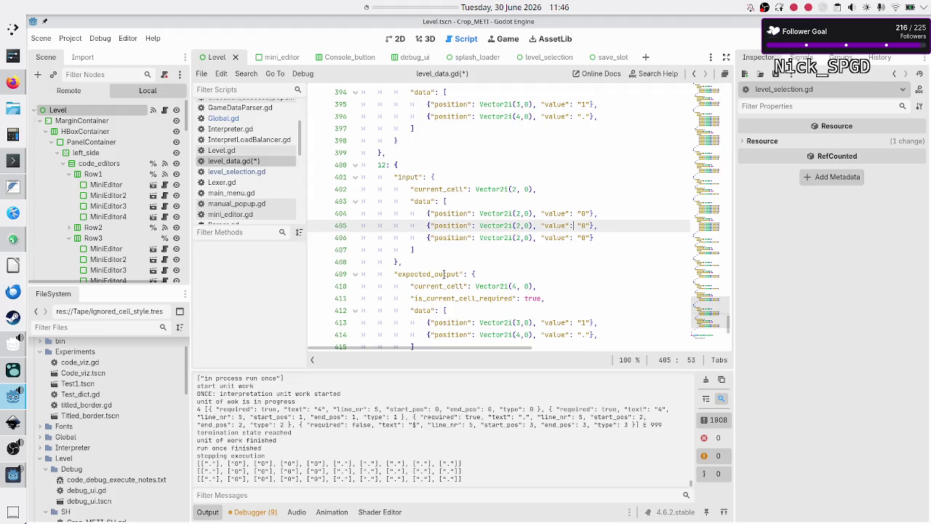
key(Left)
key(Left)
key(Left)
key(BackSpace)
text(3)
key(Down)
key(BackSpace)
text(4)
key(Escape)
key(Up)
key(Down)
key(Right)
key(Right)
key(Right)
key(Right)
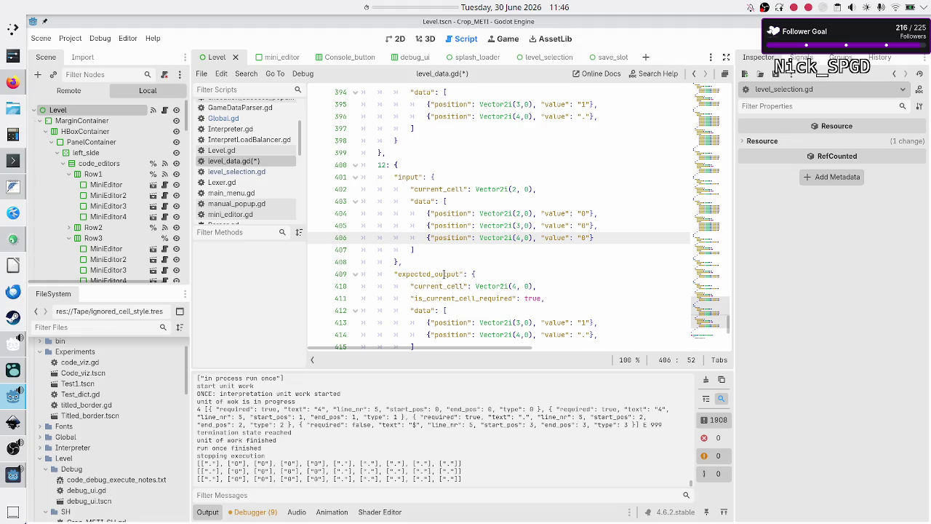
Set the expected output current_cell to Vector2i(1, 0)
key(Up)
key(Up)
key(Up)
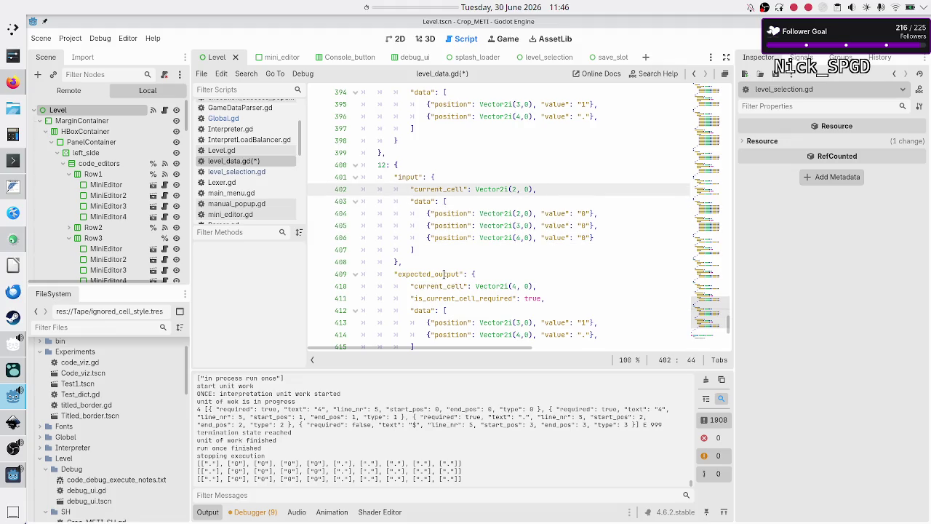
key(Down)
key(Down)
key(Down)
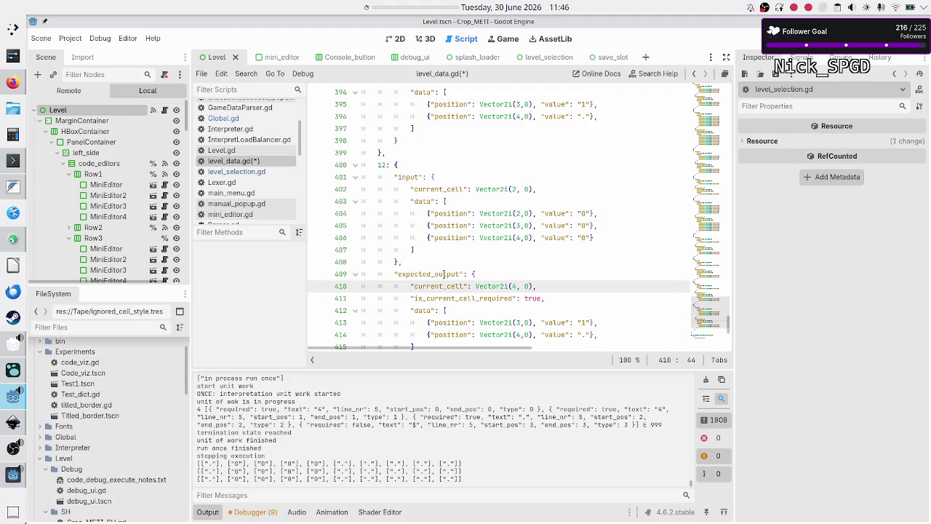
key(Left)
key(Left)
key(Left)
key(Delete)
text(1)
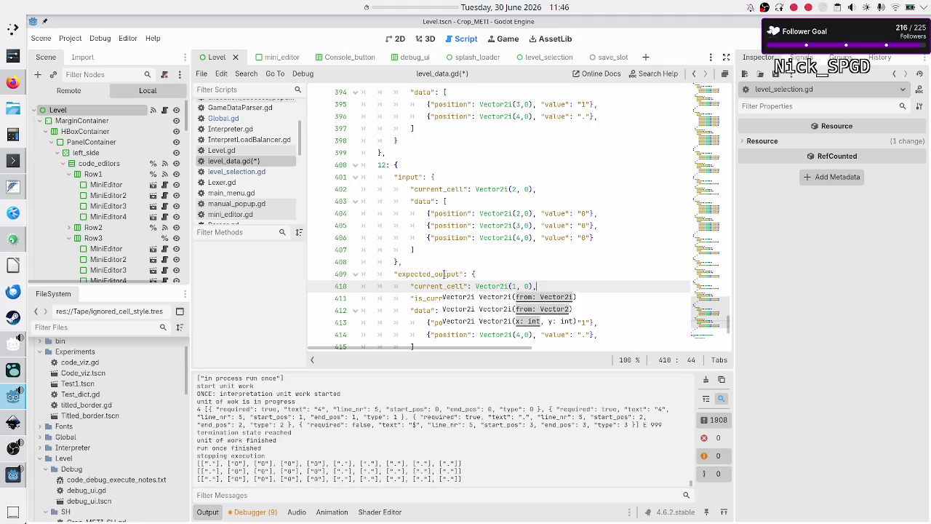
Replace test 12's two expected data entries with a copy of its three input entries
key(Down)
key(End)
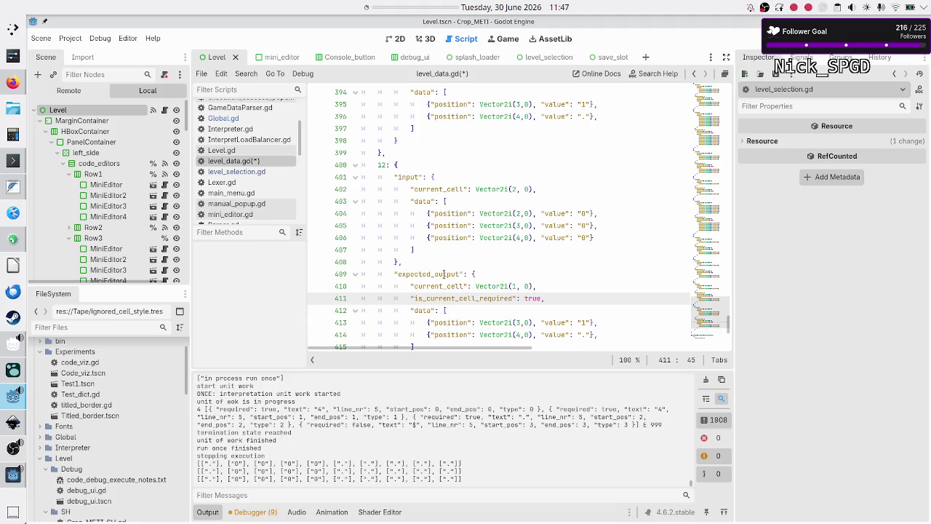
key(Down)
key(Down)
key(Down)
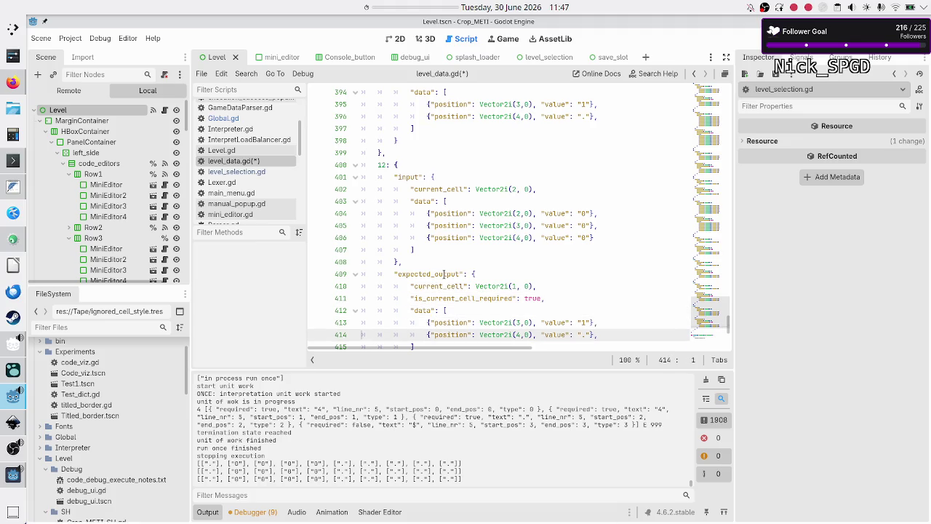
key(Home)
key(Home)
key(Up)
key(Up)
key(Up)
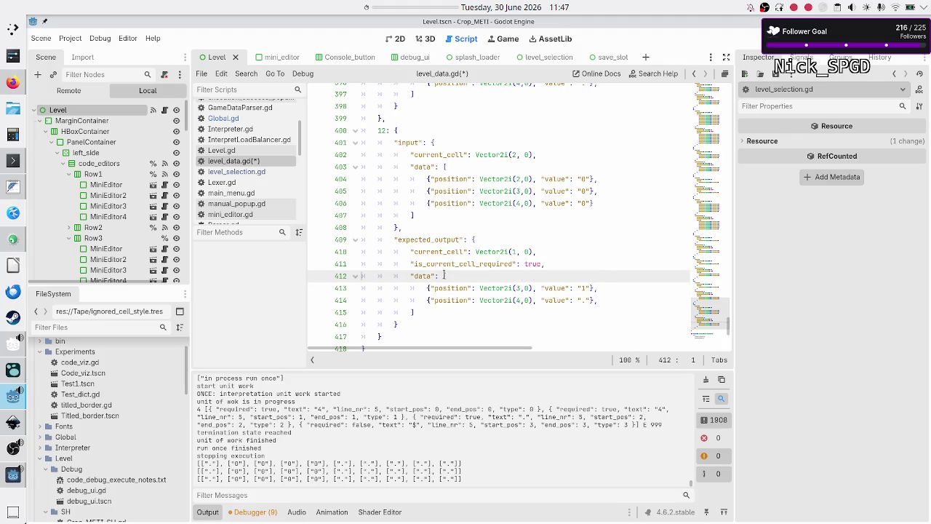
key(Home)
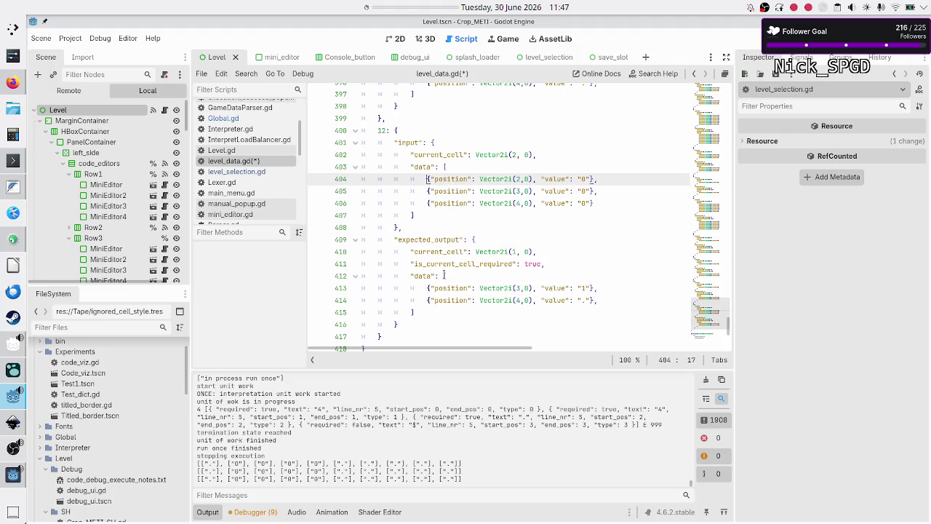
key(shift+Down)
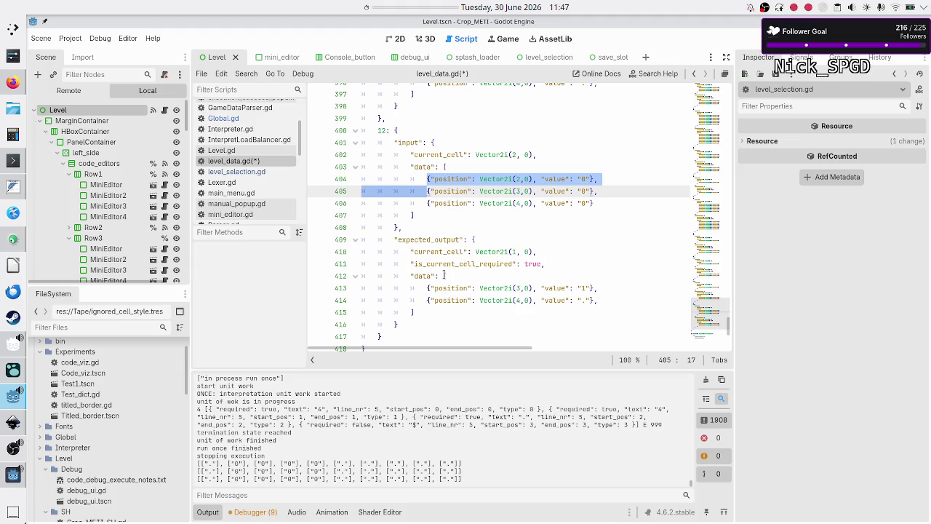
key(shift+Down)
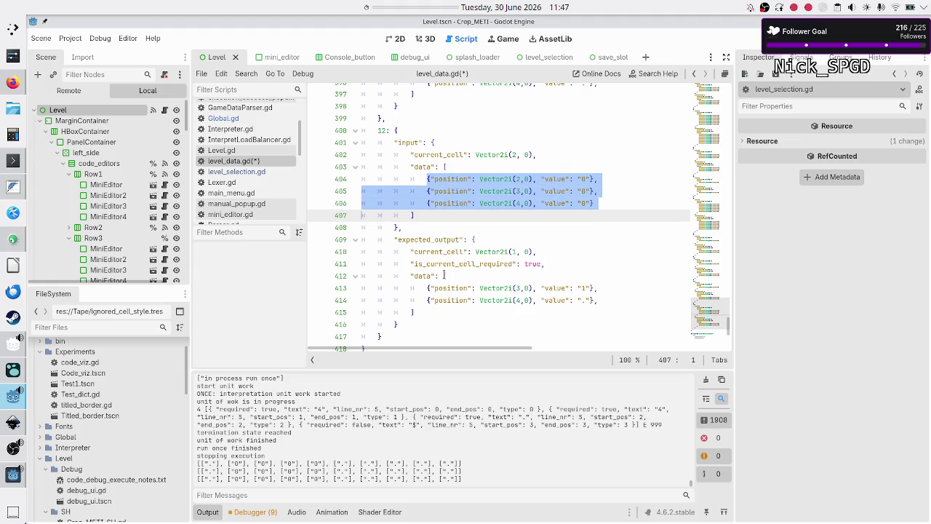
key(shift+End)
key(ctrl+c)
key(Home)
key(Home)
key(Down)
key(Down)
key(Down)
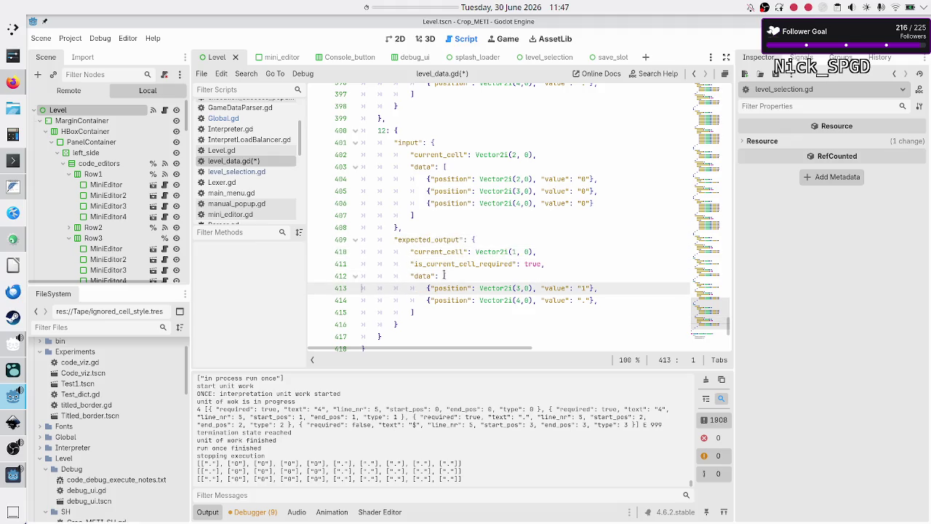
key(Right)
key(Right)
key(shift+Down)
key(shift+End)
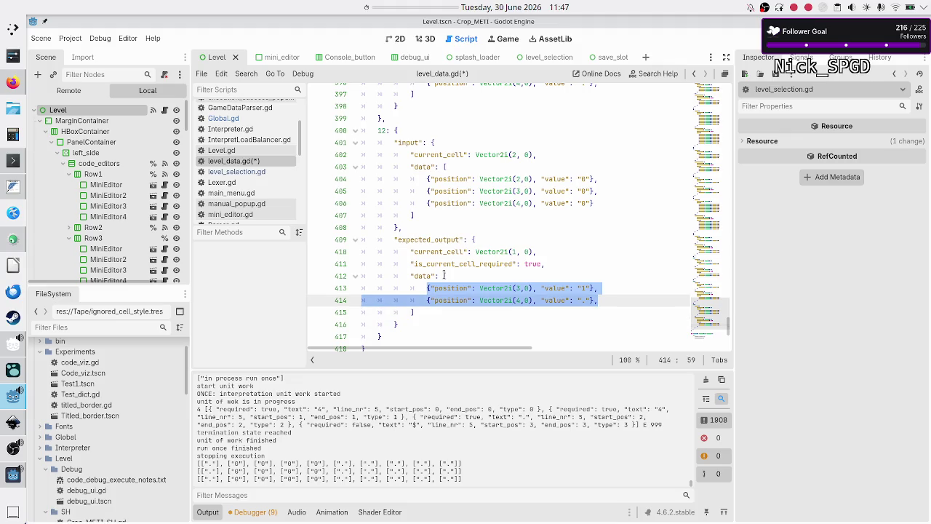
key(BackSpace)
key(ctrl+v)
Change the values of test 12's three expected entries to "."
key(Up)
key(Up)
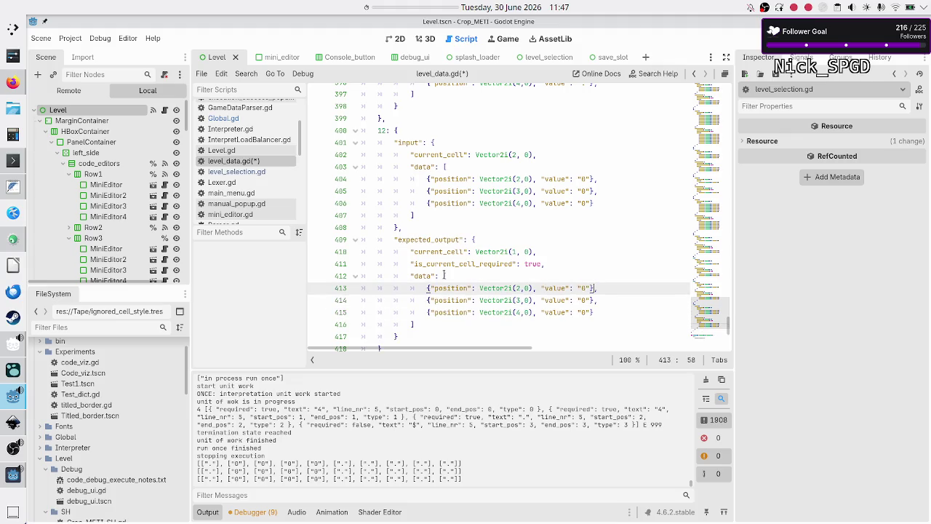
key(Up)
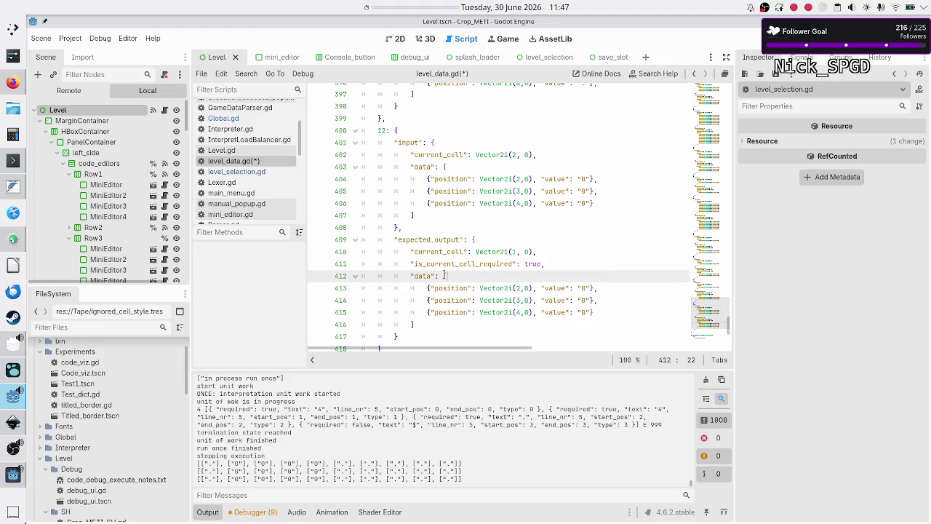
drag(428, 179, 467, 205)
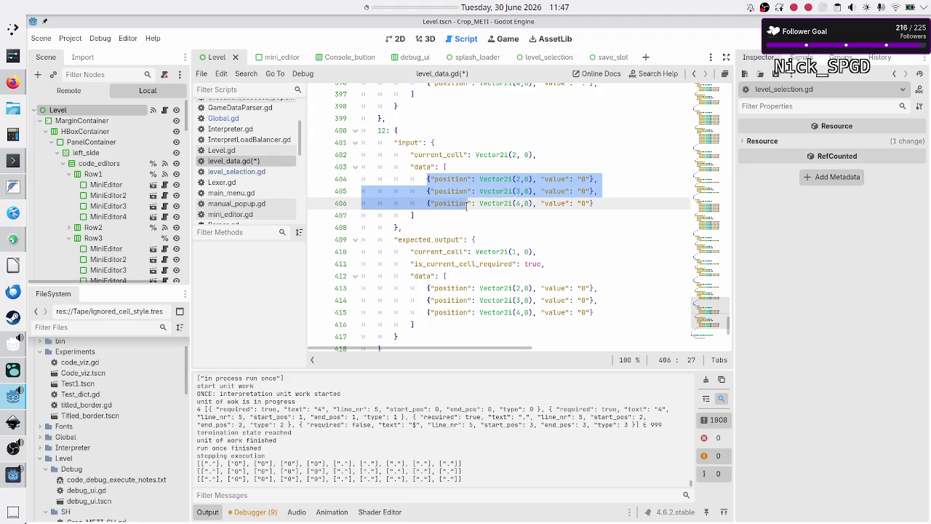
click(427, 288)
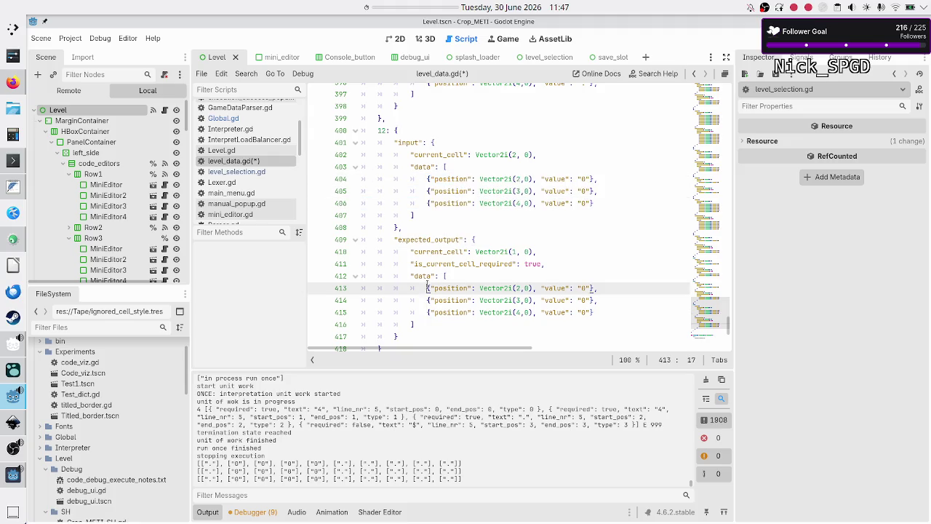
drag(427, 288, 441, 314)
click(476, 299)
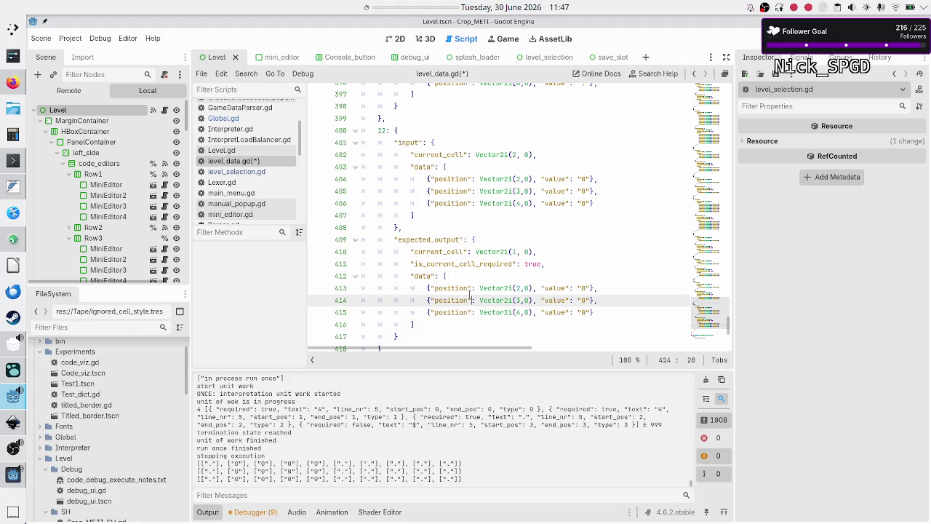
key(Up)
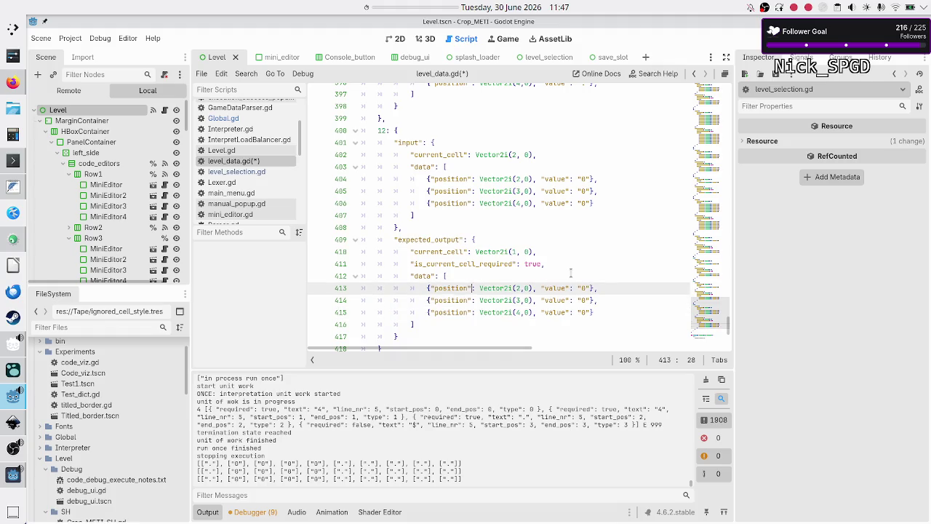
key(Right)
key(Right)
key(Right)
key(Right)
key(Right)
key(Right)
key(Right)
key(BackSpace)
text(.)
key(Down)
key(BackSpace)
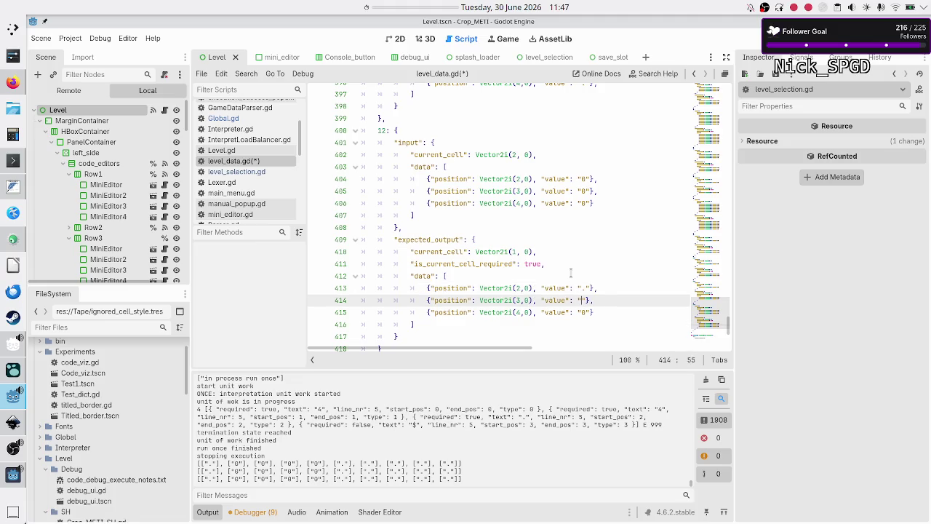
text(.)
key(Down)
key(BackSpace)
text(.)
Duplicate the first expected entry as cell (1,0) with value 3
key(Up)
key(Up)
key(Up)
key(Down)
key(Down)
key(Home)
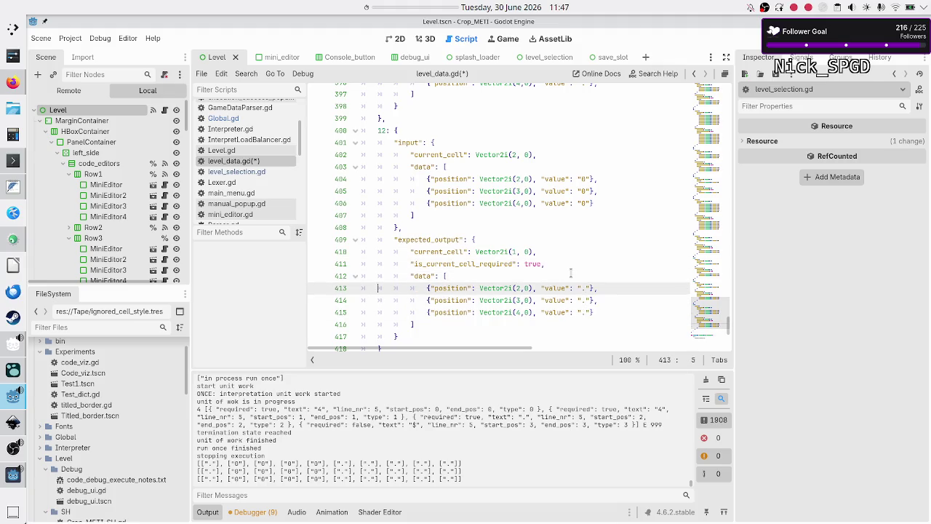
key(shift+Down)
key(shift+Left)
key(shift+Left)
key(shift+Left)
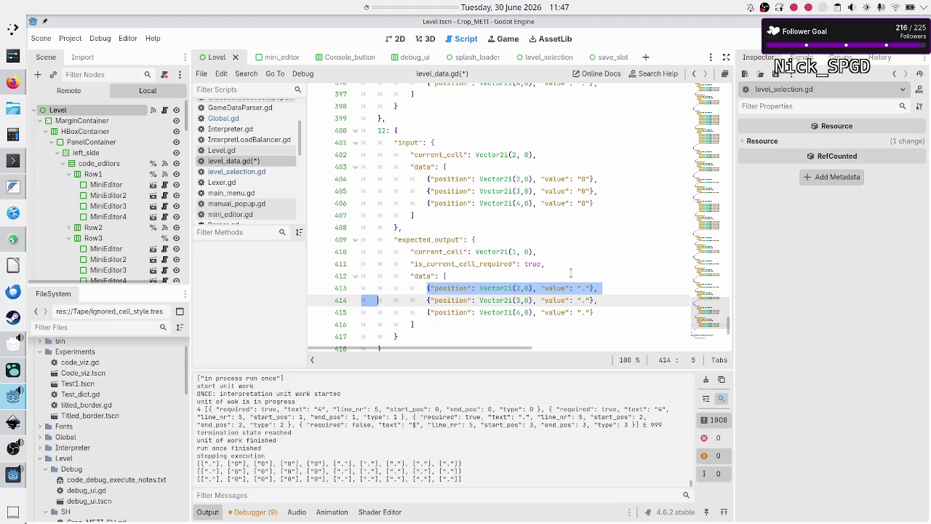
key(ctrl+c)
key(Up)
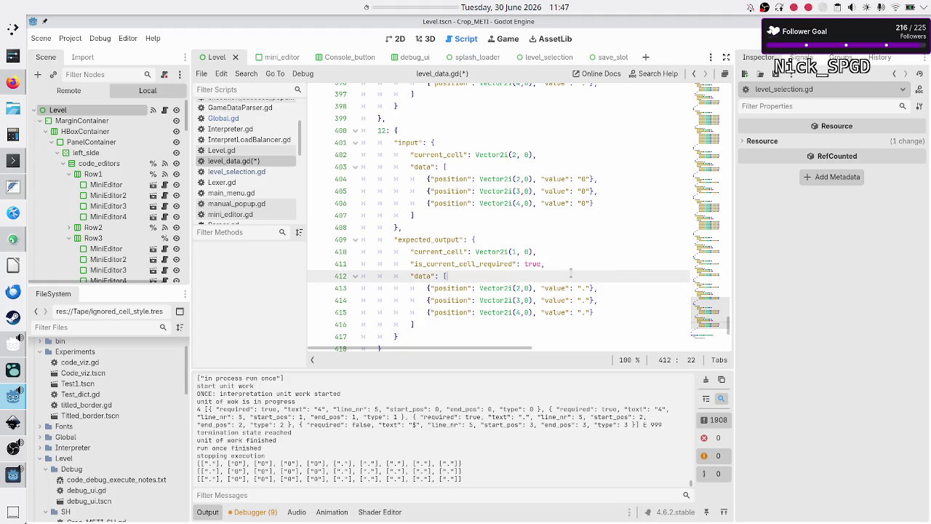
key(Return)
key(ctrl+v)
key(Home)
key(Home)
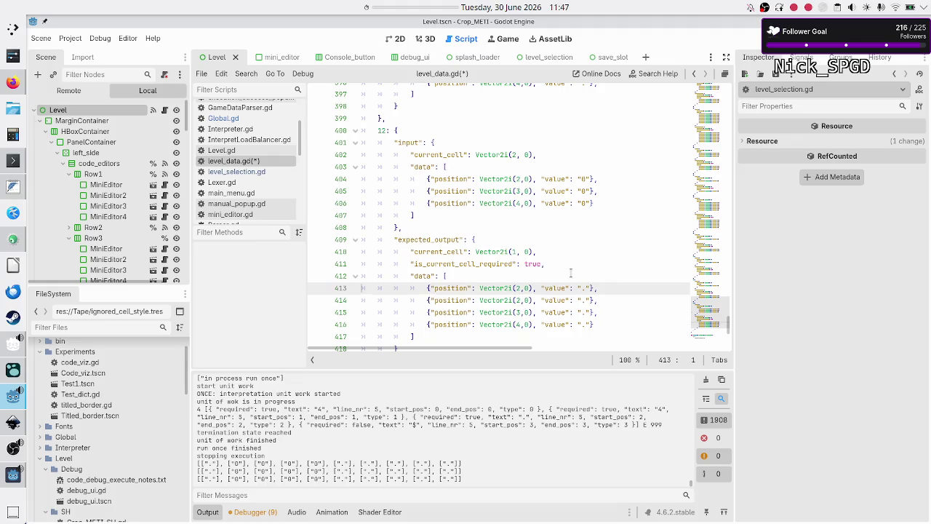
key(ctrl+Right)
key(ctrl+Right)
key(ctrl+Right)
key(Right)
key(Right)
key(Right)
key(Right)
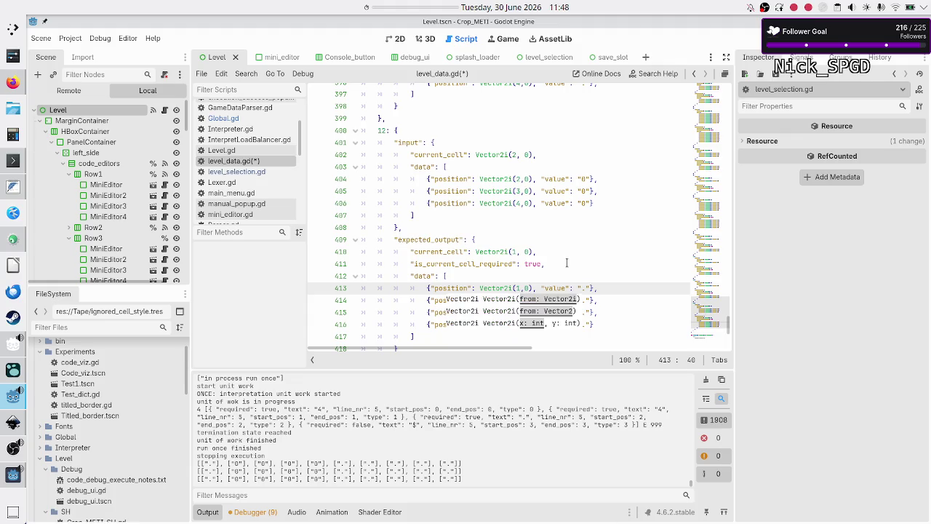
key(Right)
key(Right)
key(Right)
text(3)
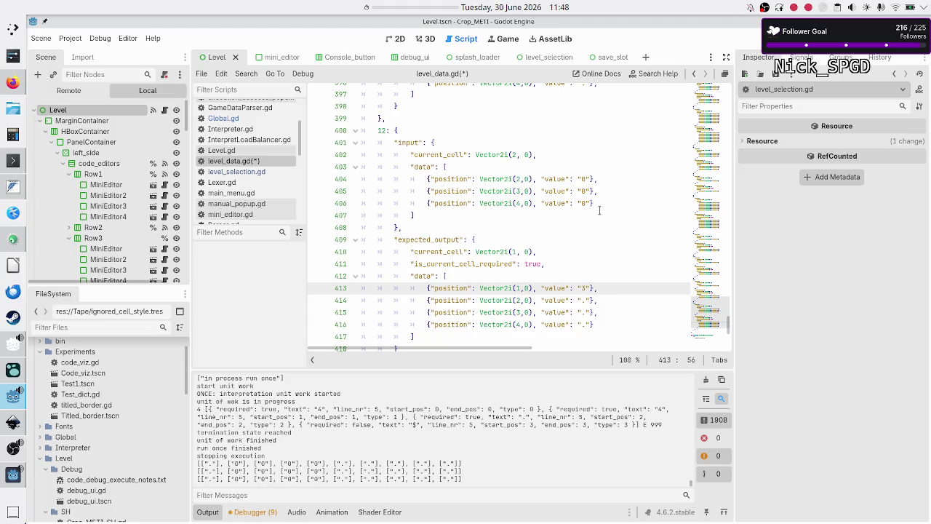
key(Down)
key(Down)
key(Down)
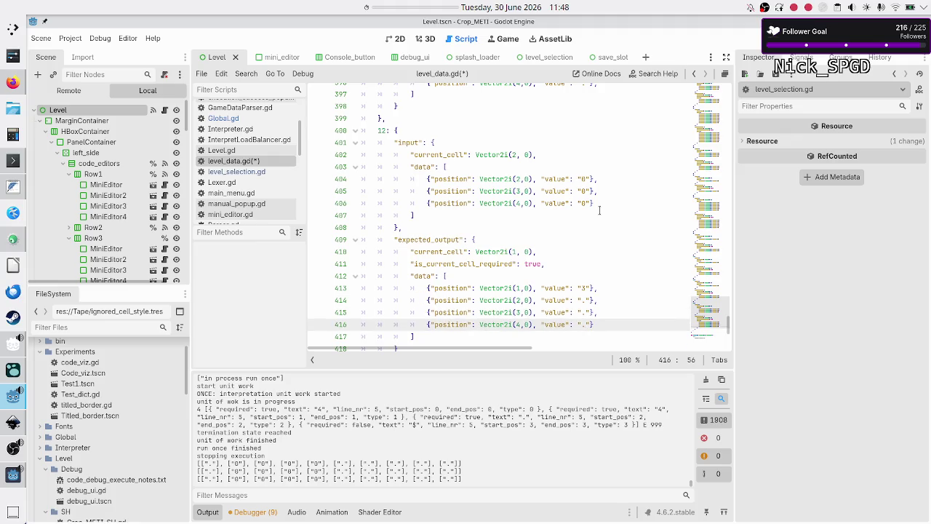
key(Down)
key(Down)
key(Down)
key(Up)
key(Up)
key(Up)
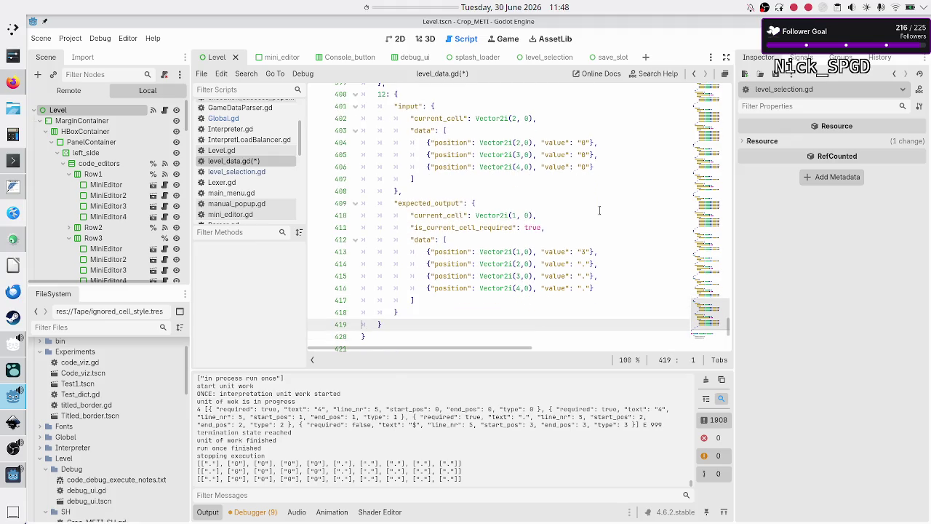
Paste a copy of the test 12 block below it and renumber it as test 13
key(Up)
key(Up)
key(Up)
key(shift+Down)
key(shift+Down)
key(shift+Down)
key(shift+Down)
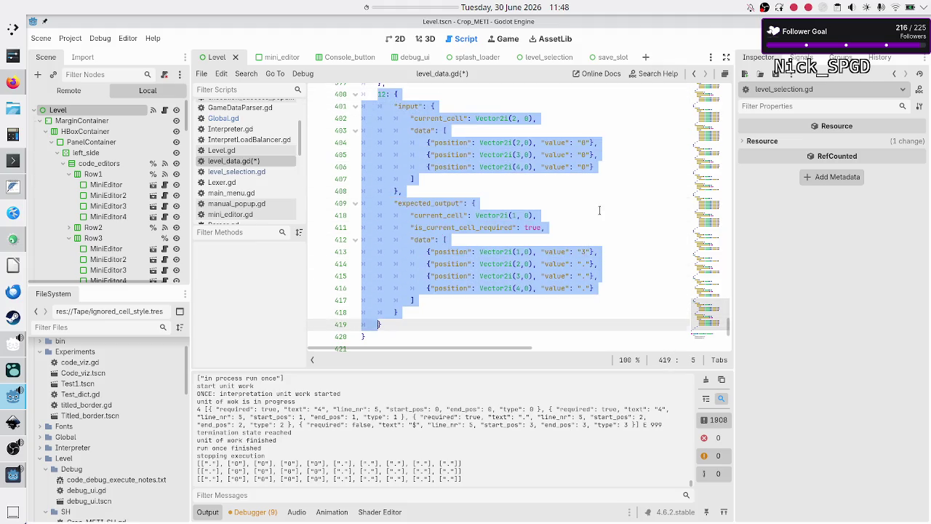
key(shift+Right)
key(Right)
text(,)
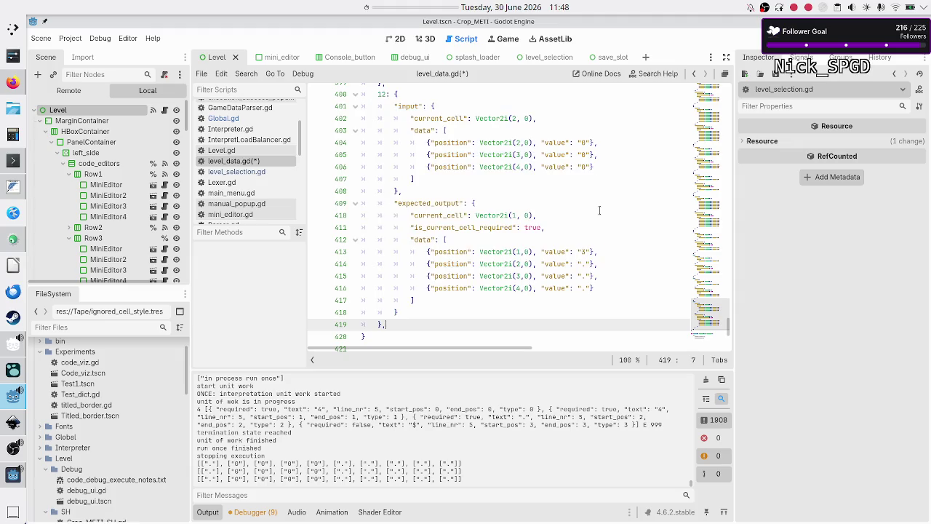
key(Return)
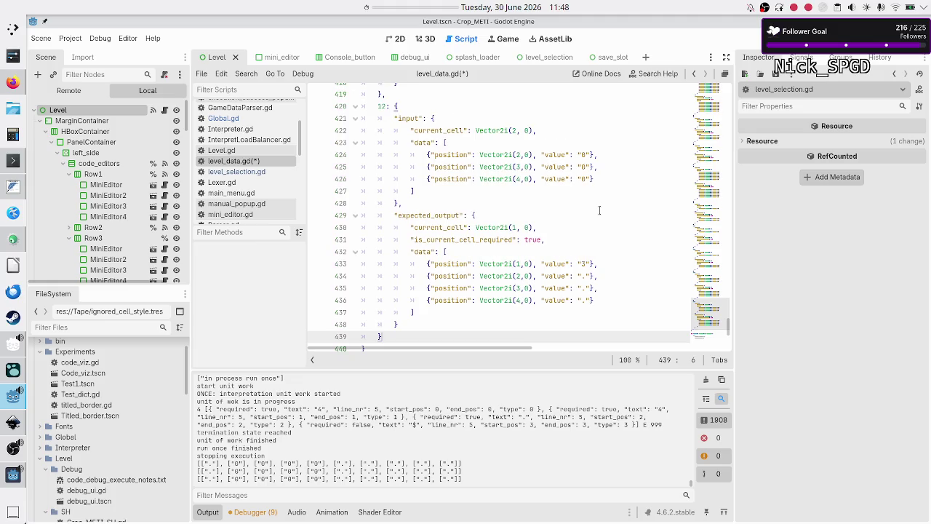
key(ctrl+v)
key(Up)
key(Up)
key(Up)
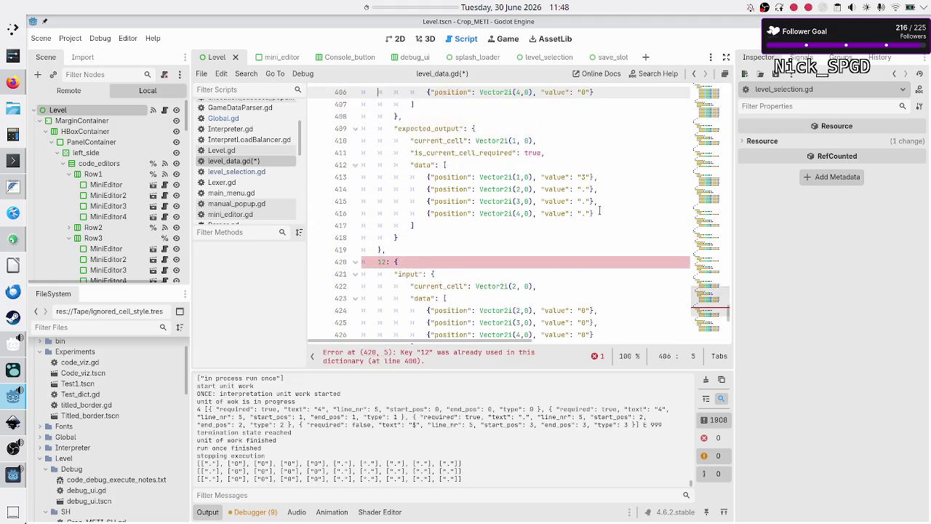
key(Down)
key(Down)
key(Down)
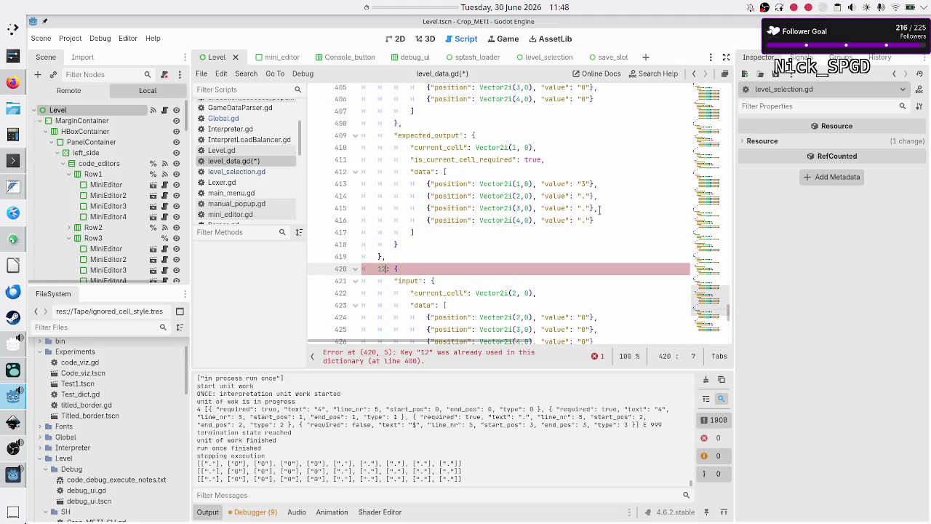
text(3)
Reduce test 13's input to one data cell at (3,0), with current cell (3,0)
key(Down)
key(Down)
key(Down)
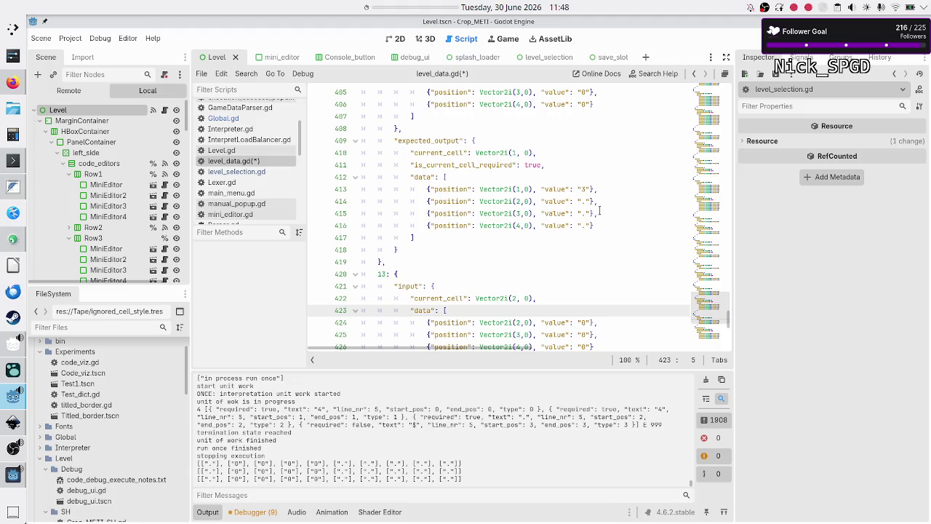
key(Down)
key(Down)
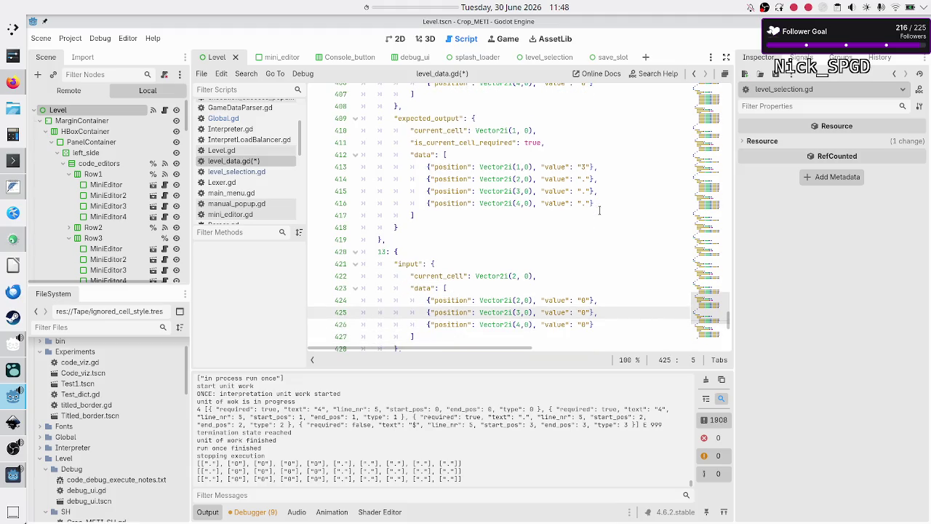
key(shift+Down)
key(shift+End)
key(BackSpace)
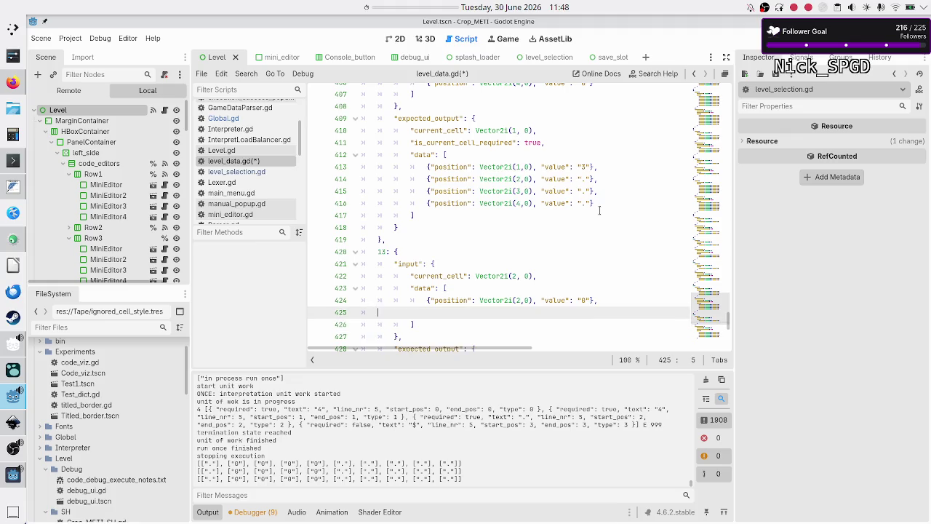
key(BackSpace)
key(BackSpace)
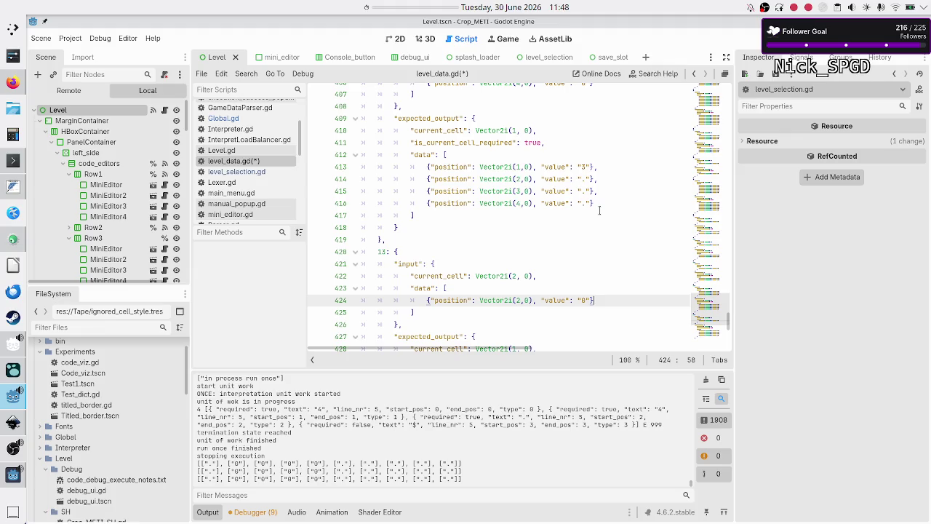
key(Up)
key(Up)
key(Left)
key(Left)
key(Left)
key(BackSpace)
text(3)
key(Down)
key(Down)
key(Delete)
text(3)
key(Escape)
Set test 13's expected current cell to Vector2i(2, 0)
key(Down)
key(Down)
key(Down)
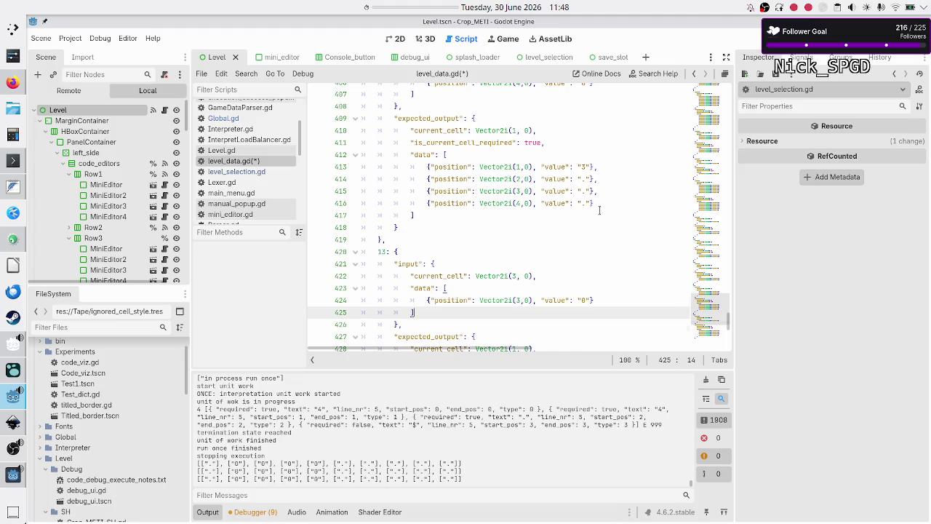
key(Up)
key(End)
key(Left)
key(Left)
key(Left)
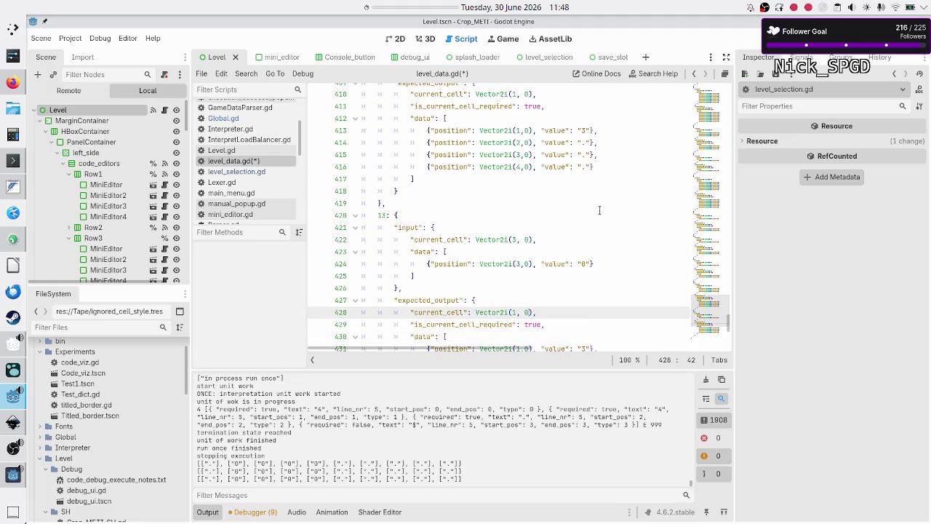
key(BackSpace)
text(2)
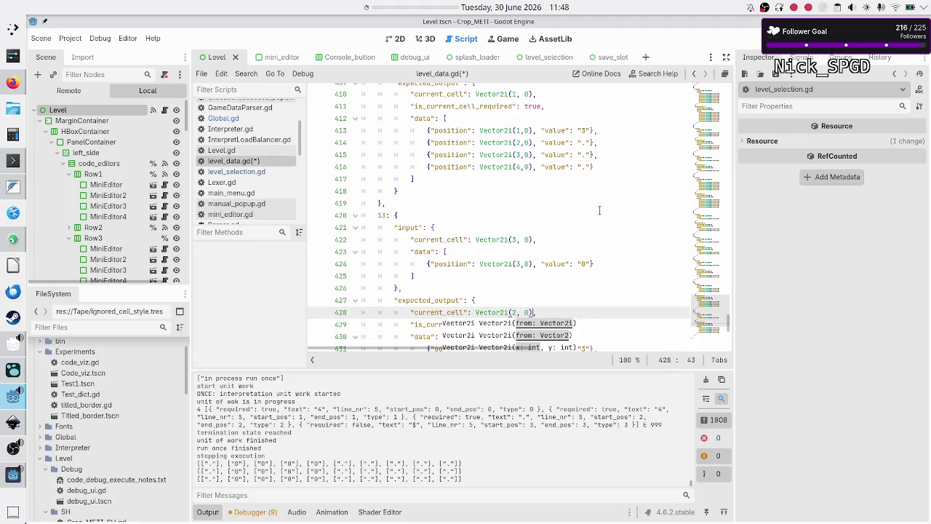
key(Escape)
Keep only expected entries (2,0) = "1" and (3,0) = "." in test 13
key(Down)
key(Down)
key(Down)
key(Home)
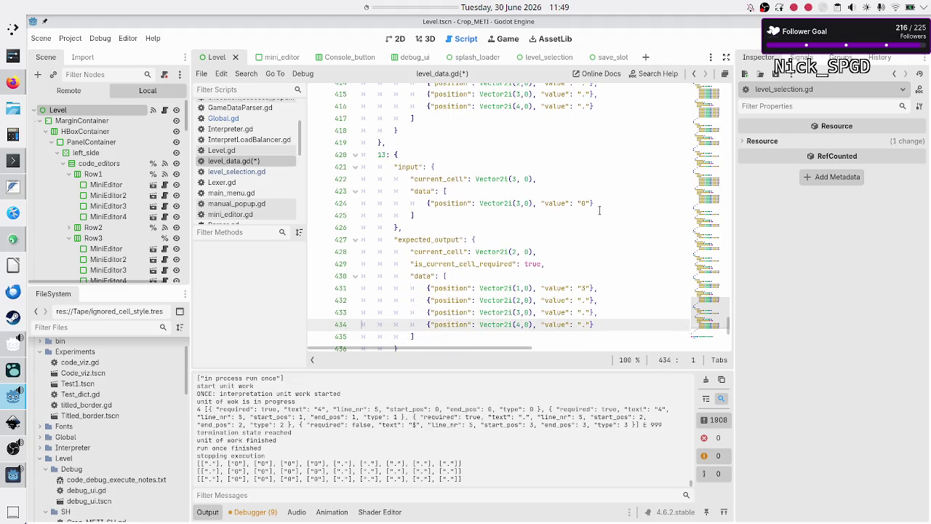
key(Up)
key(Up)
key(Up)
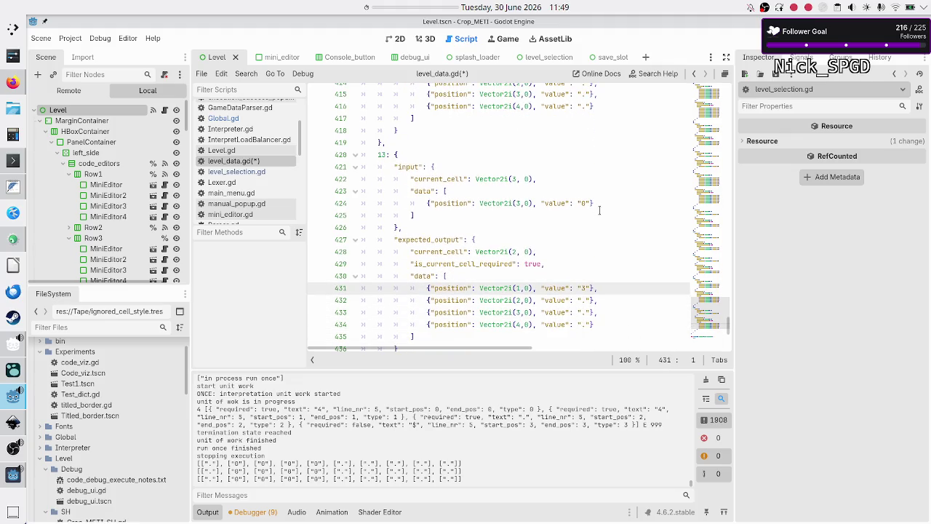
key(shift+Down)
key(Delete)
key(Down)
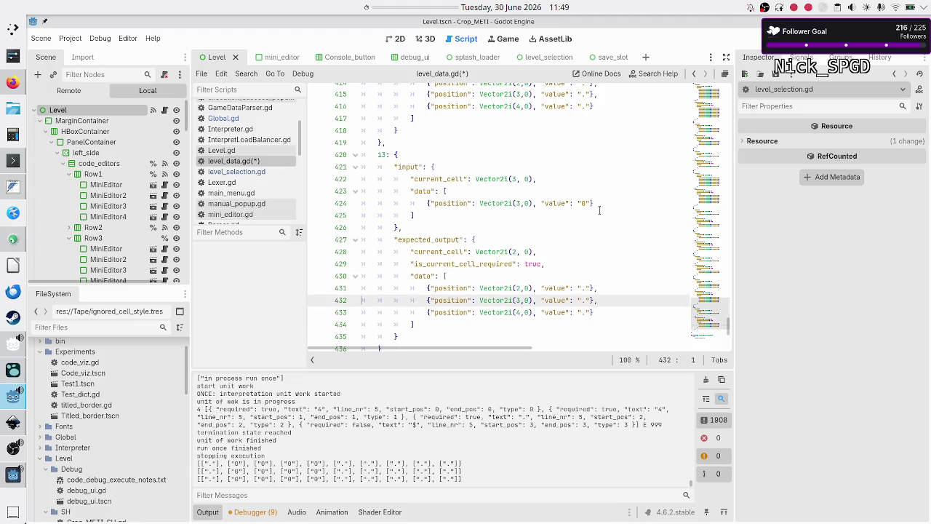
key(Down)
key(shift+Down)
key(Delete)
key(Left)
key(BackSpace)
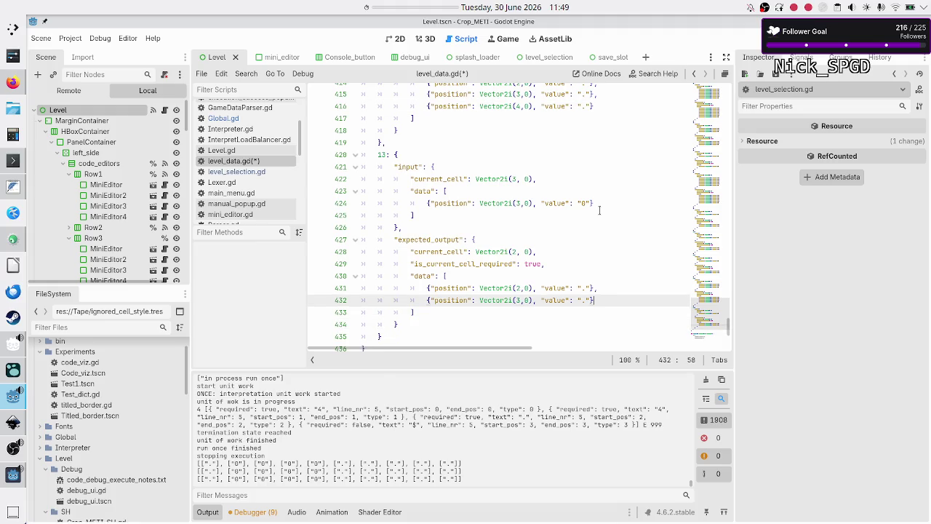
key(Up)
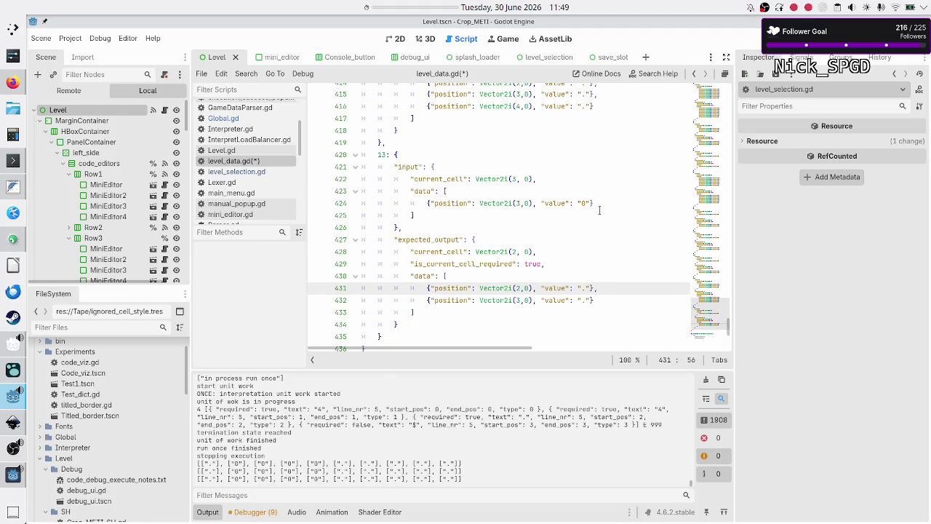
key(BackSpace)
text(1)
key(Down)
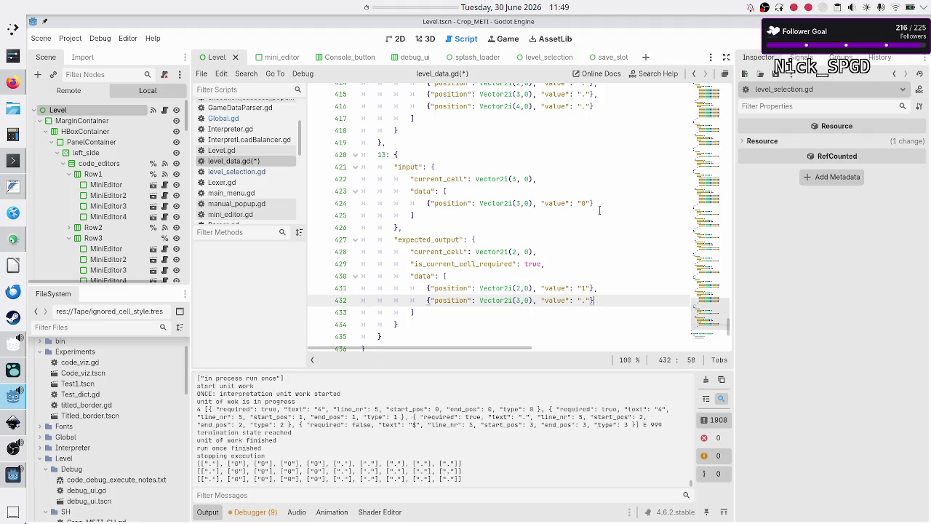
key(Down)
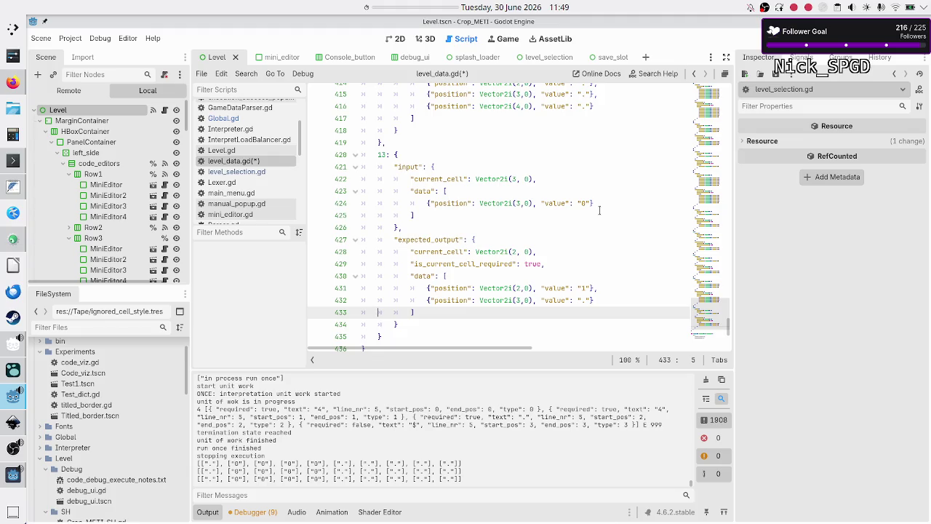
key(Up)
key(Up)
key(Up)
key(Down)
key(shift+Down)
key(shift+Down)
key(shift+Down)
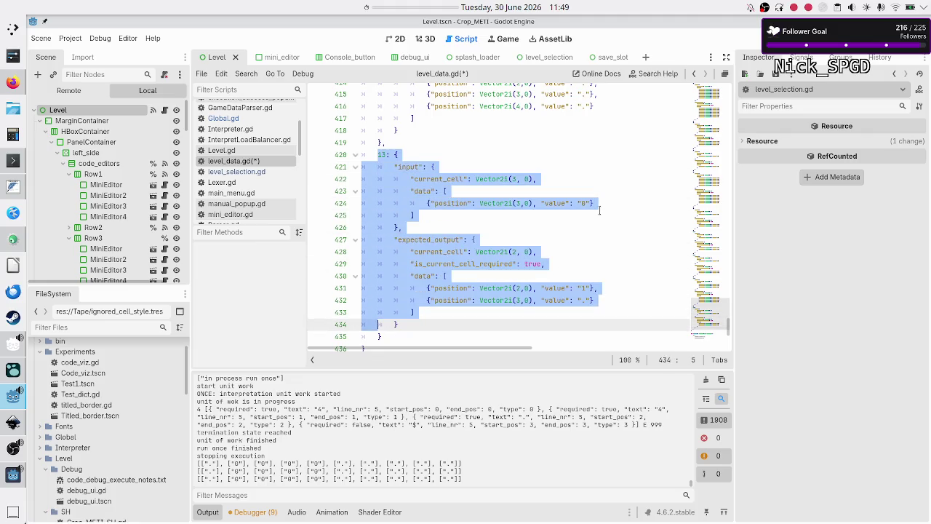
Paste a copy of the test 13 block below it and renumber it as test 14
key(shift+Right)
key(ctrl+c)
key(Right)
text(,)
key(Return)
key(ctrl+v)
key(Up)
key(Up)
key(Up)
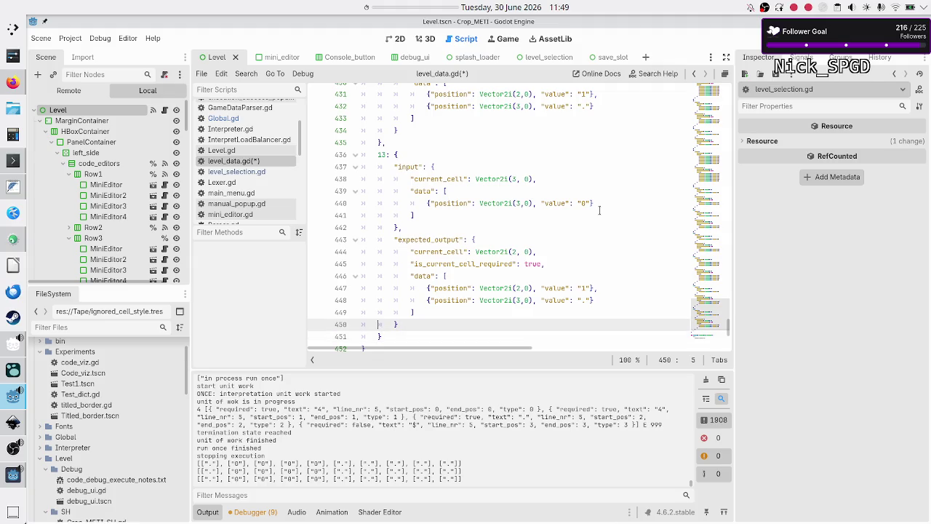
key(BackSpace)
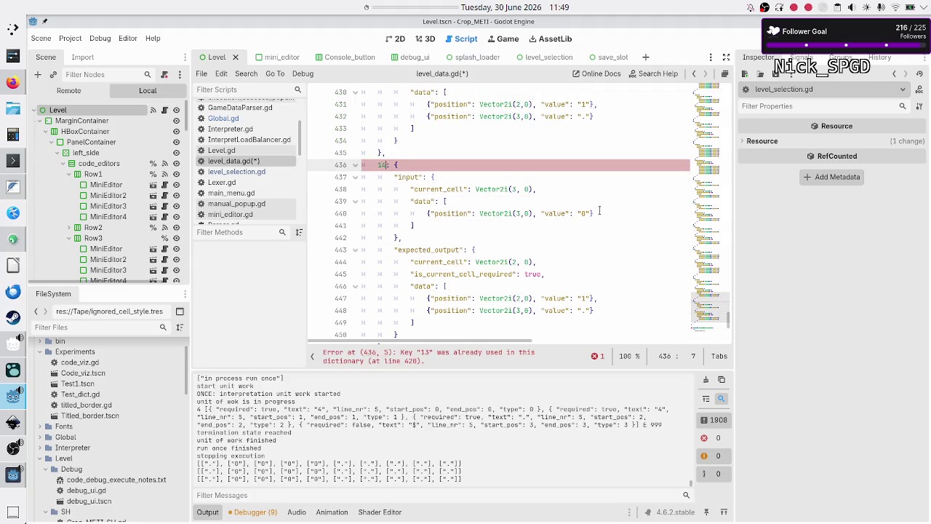
text(4)
Change test 14's input current_cell to Vector2i(2, 0)
key(Down)
key(Down)
key(Down)
key(Home)
key(Left)
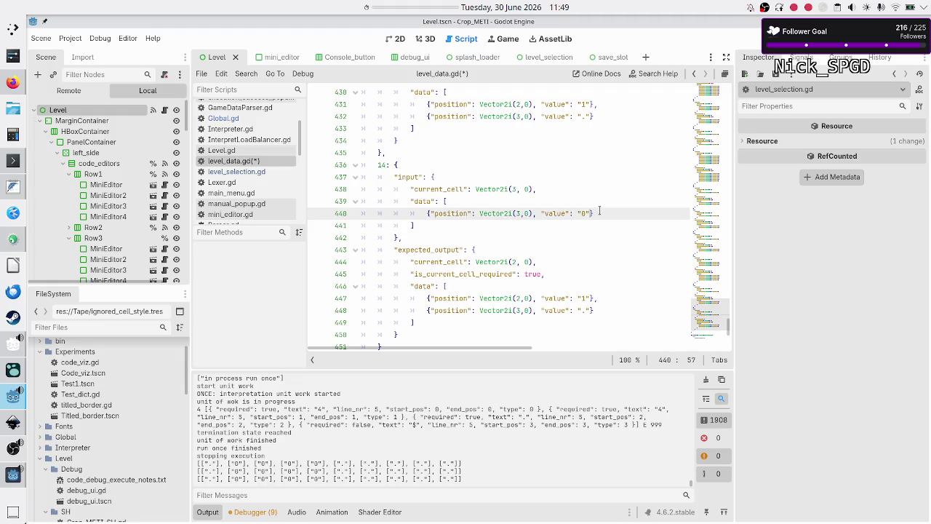
key(Up)
key(Up)
key(Left)
key(Left)
key(Left)
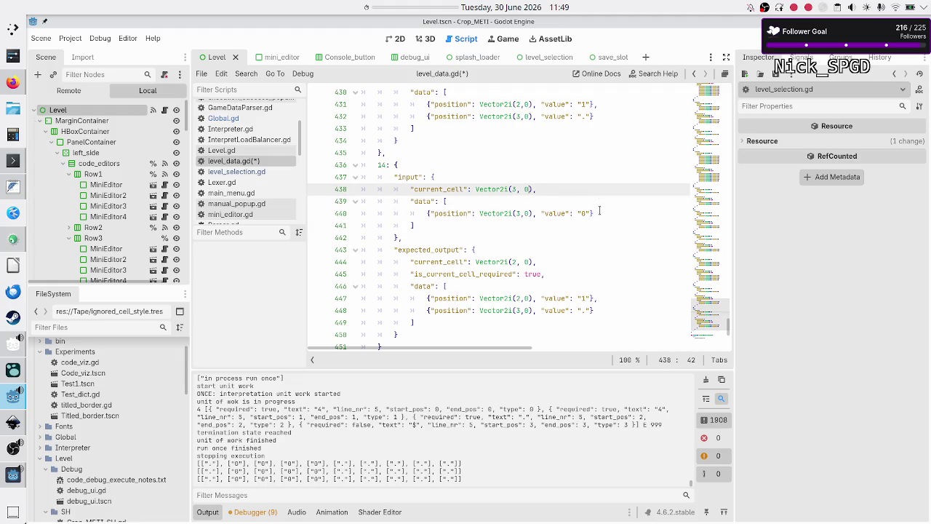
key(BackSpace)
text(2)
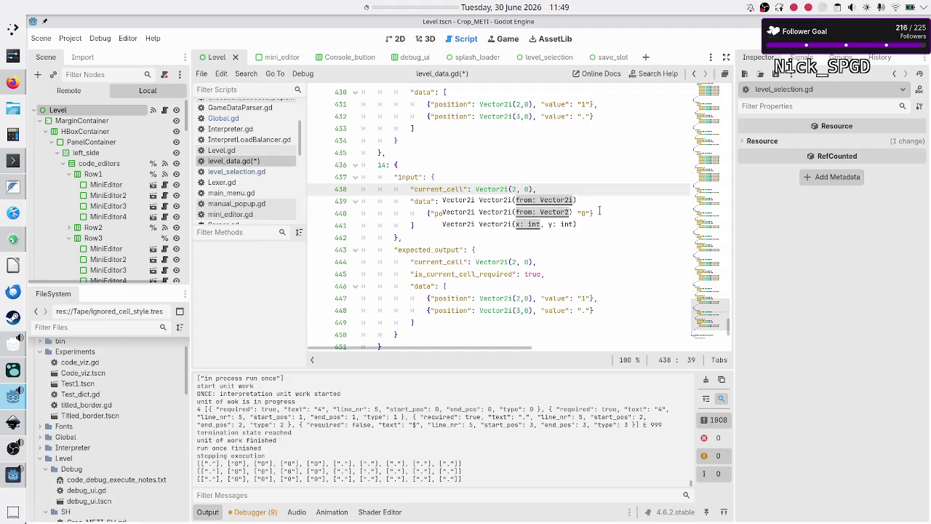
key(Down)
key(Down)
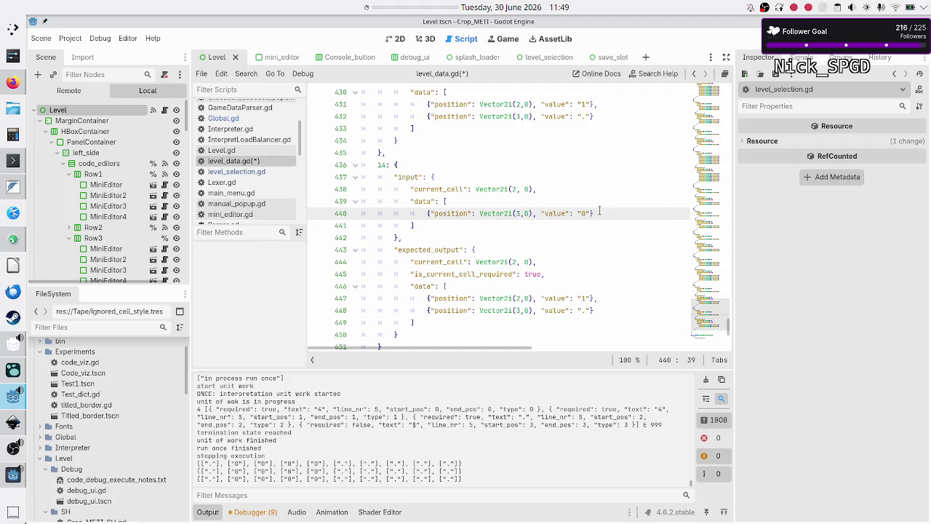
key(Home)
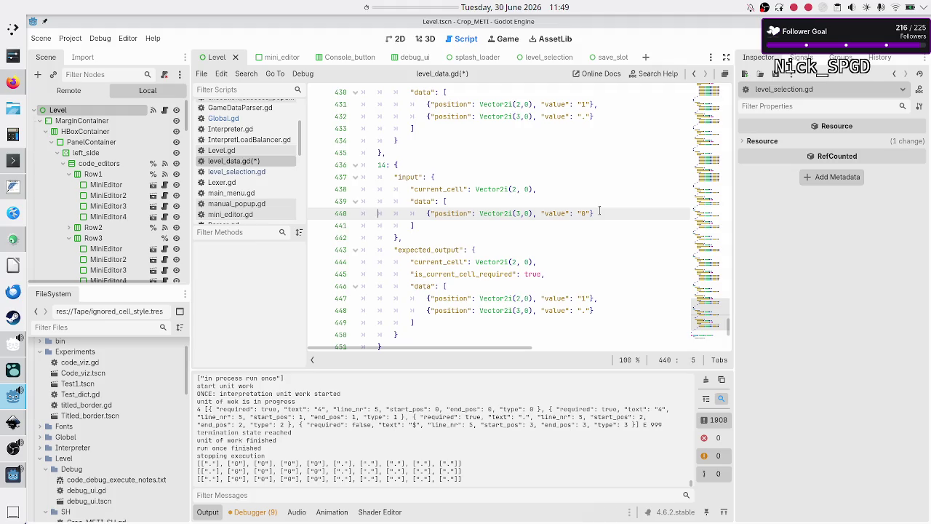